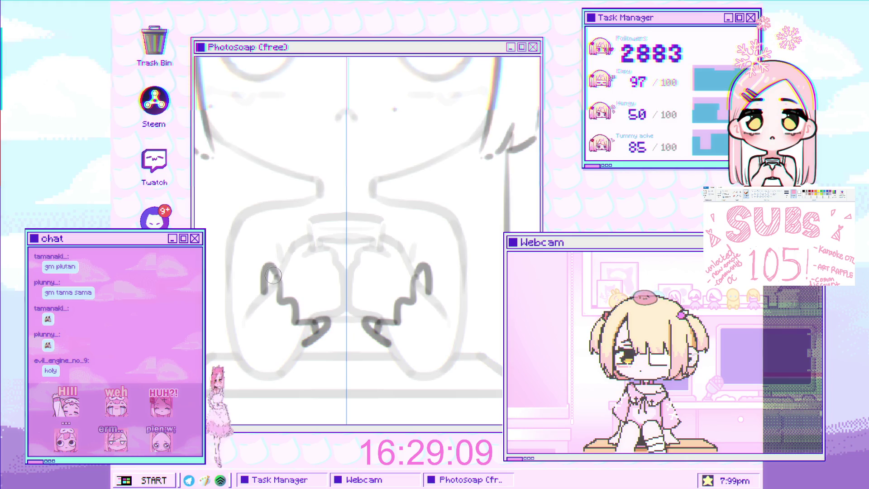
Ink mirrored stroke lines beside the hands on both sides of the symmetry guide
{"action": "left_click_drag", "start_coordinate": [285, 270], "coordinate": [279, 319]}
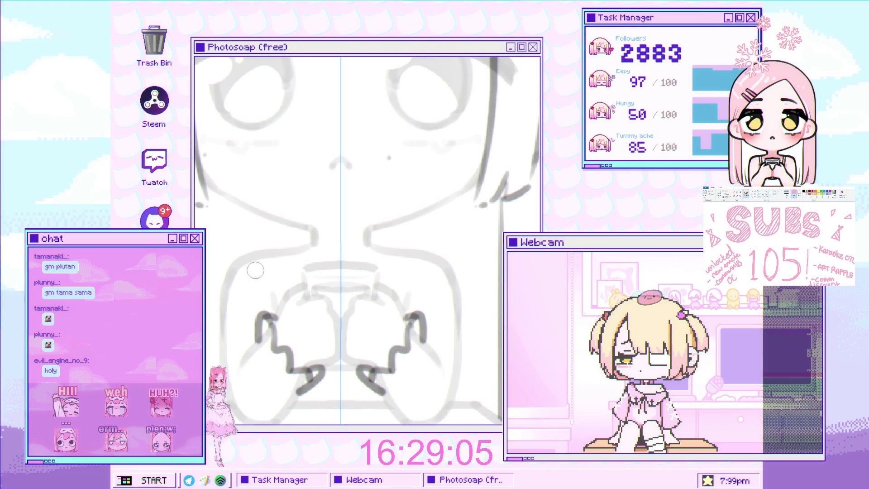
{"action": "left_click_drag", "start_coordinate": [237, 264], "coordinate": [256, 275]}
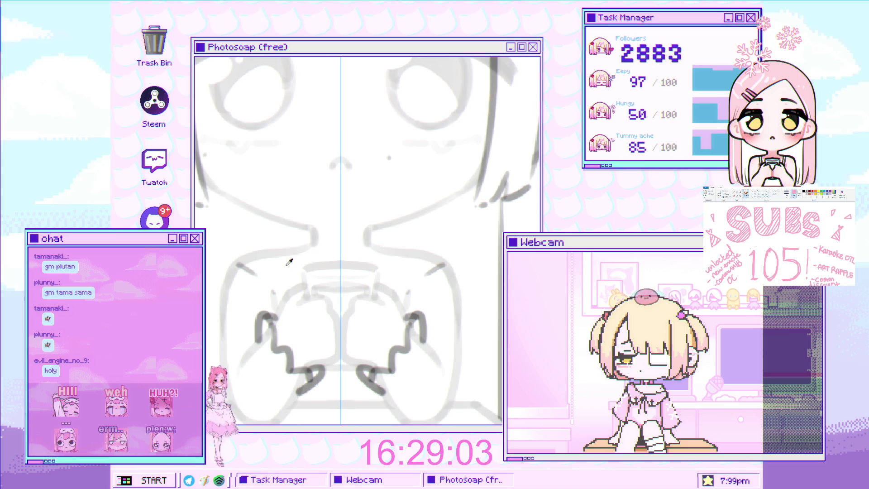
{"action": "mouse_move", "coordinate": [306, 246]}
{"action": "left_mouse_down"}
{"action": "mouse_move", "coordinate": [318, 261]}
{"action": "mouse_move", "coordinate": [256, 249]}
{"action": "mouse_move", "coordinate": [262, 268]}
{"action": "mouse_move", "coordinate": [292, 276]}
{"action": "left_mouse_up"}
Undo the overlong hook stroke and redraw a shorter mirrored hook on both hands
{"action": "key", "text": "ctrl+z"}
{"action": "left_click_drag", "start_coordinate": [256, 249], "coordinate": [280, 278]}
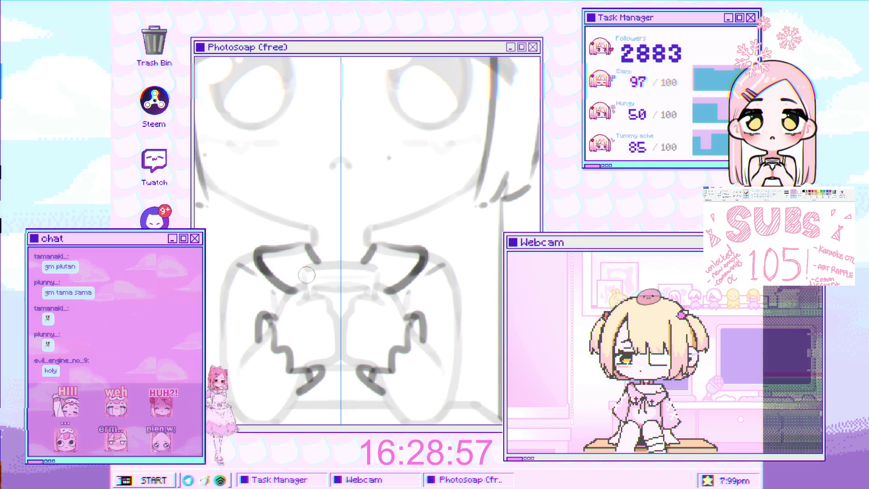
{"action": "scroll", "coordinate": [302, 280], "scroll_direction": "down", "scroll_amount": 5}
{"action": "scroll", "coordinate": [302, 280], "scroll_direction": "up", "scroll_amount": 5}
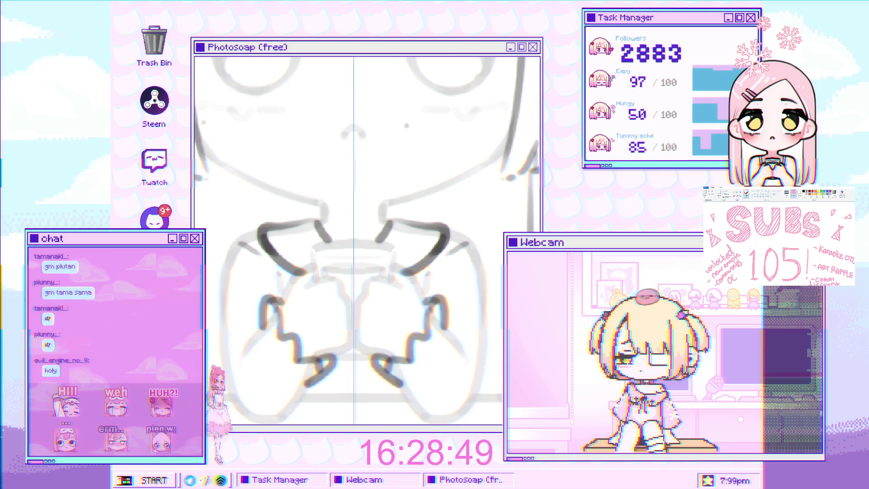
{"action": "scroll", "coordinate": [373, 268], "scroll_direction": "down", "scroll_amount": 5}
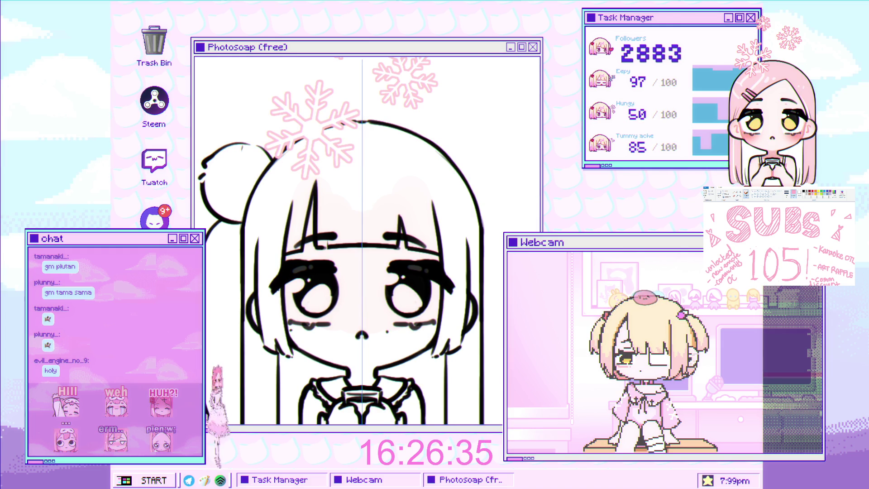
{"action": "scroll", "coordinate": [340, 240], "scroll_direction": "up", "scroll_amount": 3}
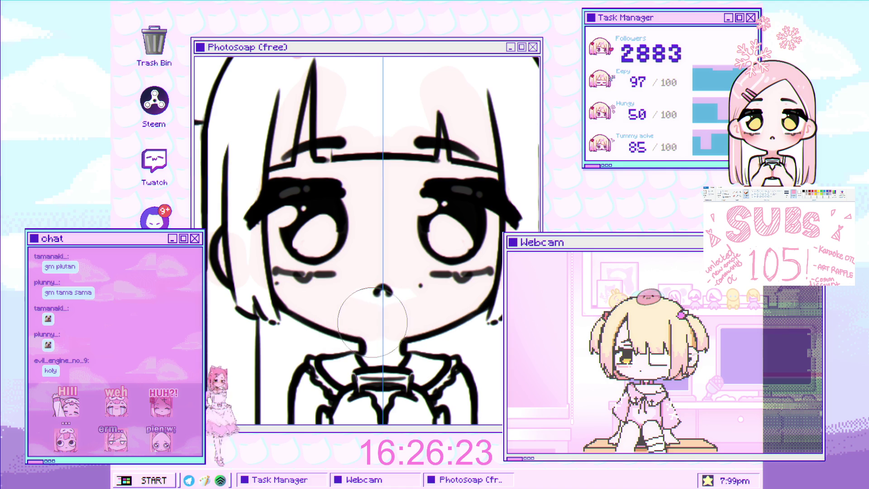
{"action": "scroll", "coordinate": [352, 259], "scroll_direction": "down", "scroll_amount": 3}
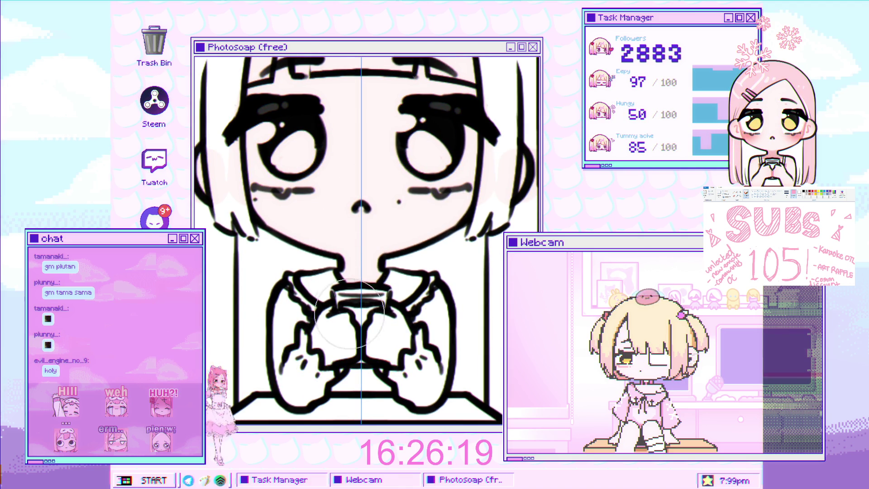
{"action": "scroll", "coordinate": [353, 317], "scroll_direction": "down", "scroll_amount": 2}
{"action": "scroll", "coordinate": [358, 308], "scroll_direction": "up", "scroll_amount": 2}
{"action": "left_click_drag", "start_coordinate": [364, 335], "coordinate": [364, 292]}
{"action": "scroll", "coordinate": [355, 203], "scroll_direction": "up", "scroll_amount": 3}
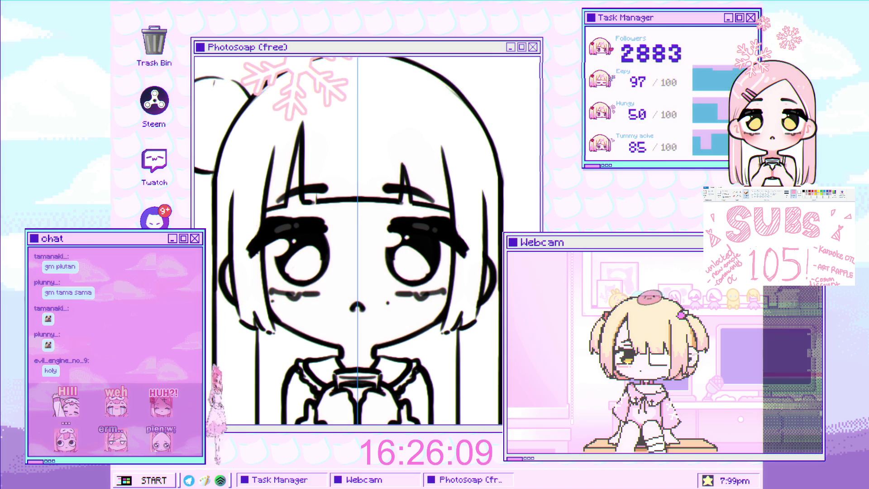
{"action": "key", "text": "alt+BackSpace"}
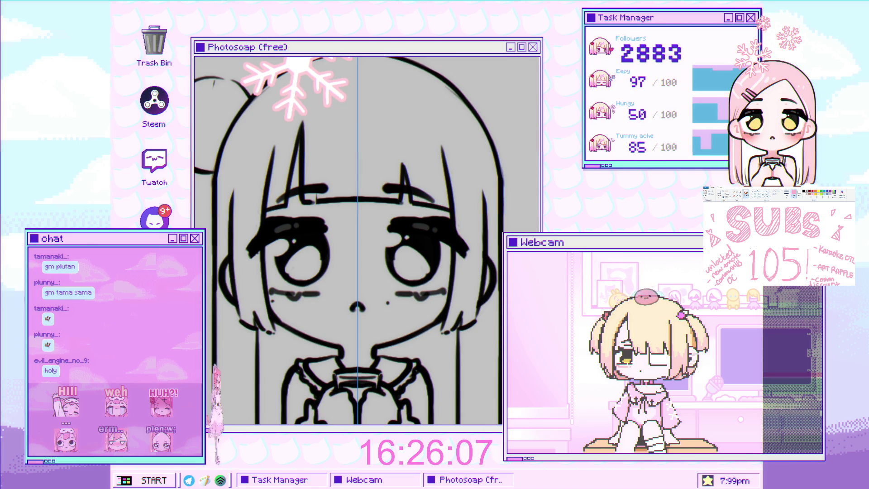
Zoom in and brush mirrored white fills inside both eye outlines, flipping the canvas to check
{"action": "left_click", "coordinate": [283, 249]}
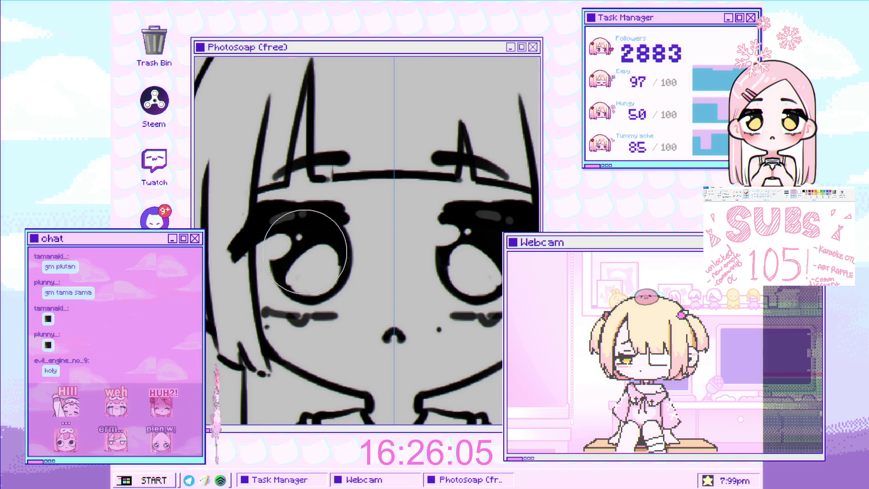
{"action": "mouse_move", "coordinate": [298, 260]}
{"action": "left_mouse_down"}
{"action": "mouse_move", "coordinate": [291, 243]}
{"action": "mouse_move", "coordinate": [285, 292]}
{"action": "mouse_move", "coordinate": [276, 245]}
{"action": "mouse_move", "coordinate": [272, 271]}
{"action": "mouse_move", "coordinate": [267, 240]}
{"action": "mouse_move", "coordinate": [282, 300]}
{"action": "mouse_move", "coordinate": [312, 308]}
{"action": "mouse_move", "coordinate": [323, 253]}
{"action": "mouse_move", "coordinate": [337, 267]}
{"action": "left_mouse_up"}
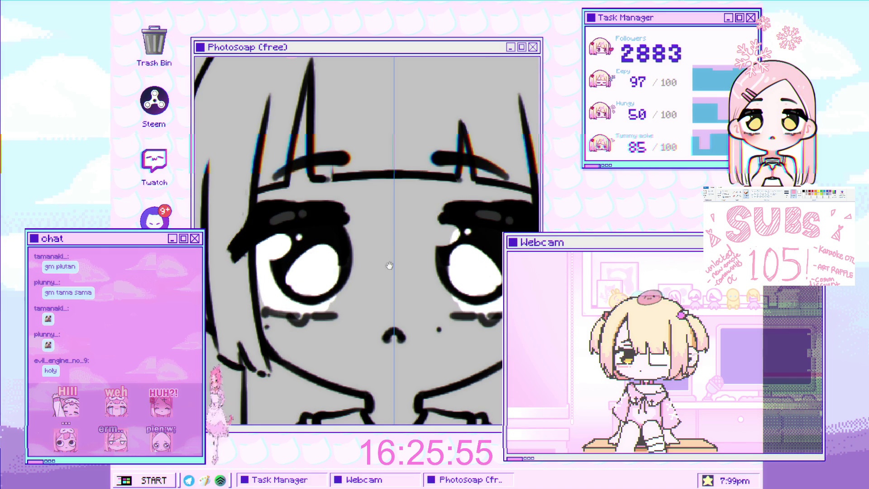
{"action": "key", "text": "h"}
{"action": "mouse_move", "coordinate": [391, 290]}
{"action": "left_mouse_down"}
{"action": "mouse_move", "coordinate": [383, 221]}
{"action": "mouse_move", "coordinate": [380, 256]}
{"action": "mouse_move", "coordinate": [385, 217]}
{"action": "mouse_move", "coordinate": [382, 276]}
{"action": "mouse_move", "coordinate": [382, 243]}
{"action": "left_mouse_up"}
{"action": "scroll", "coordinate": [384, 253], "scroll_direction": "down", "scroll_amount": 5}
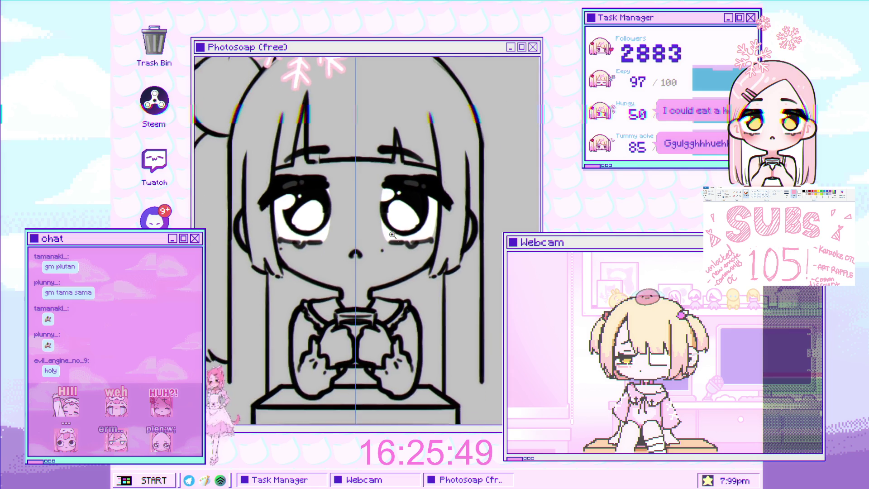
Shrink, then enlarge the brush with the bracket keys for the white face fill
{"action": "scroll", "coordinate": [385, 234], "scroll_direction": "up", "scroll_amount": 4}
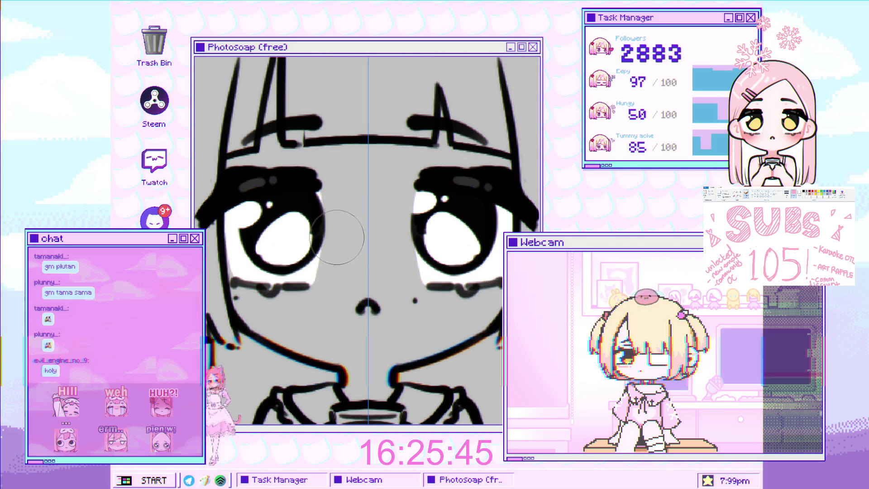
{"action": "scroll", "coordinate": [437, 216], "scroll_direction": "up", "scroll_amount": 2}
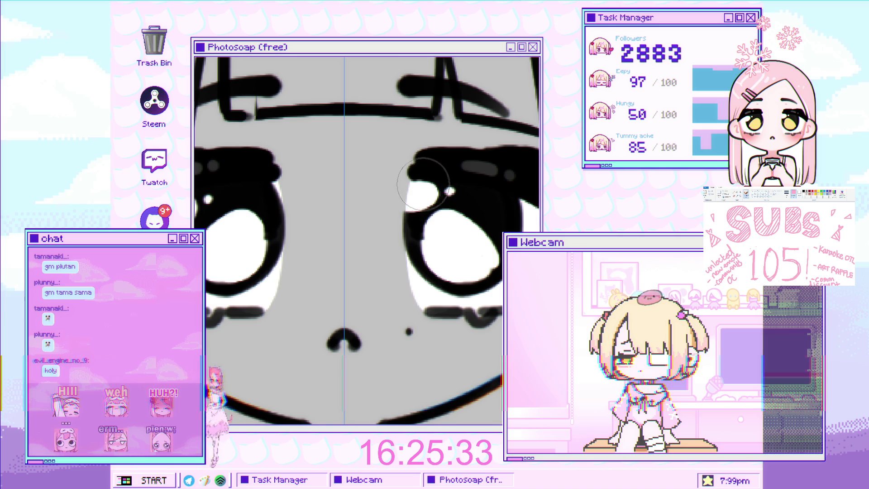
{"action": "key", "text": "["}
{"action": "key", "text": "["}
{"action": "key", "text": "["}
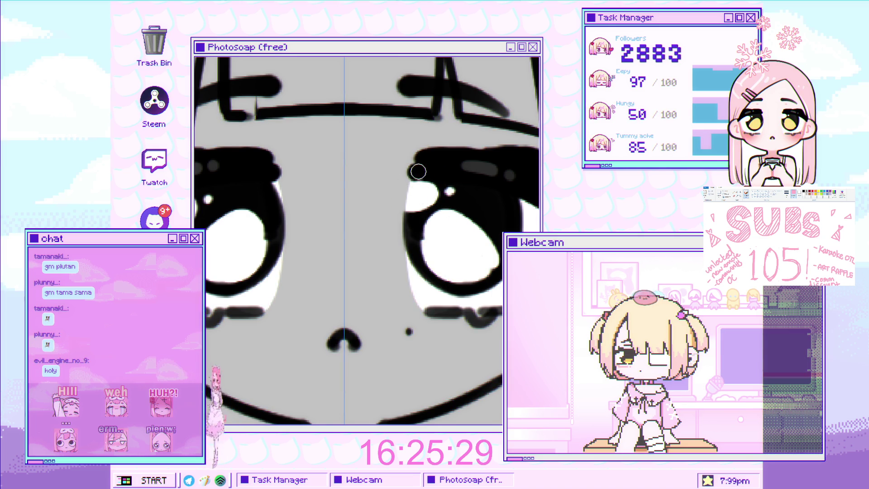
{"action": "key", "text": "]"}
{"action": "key", "text": "]"}
{"action": "key", "text": "]"}
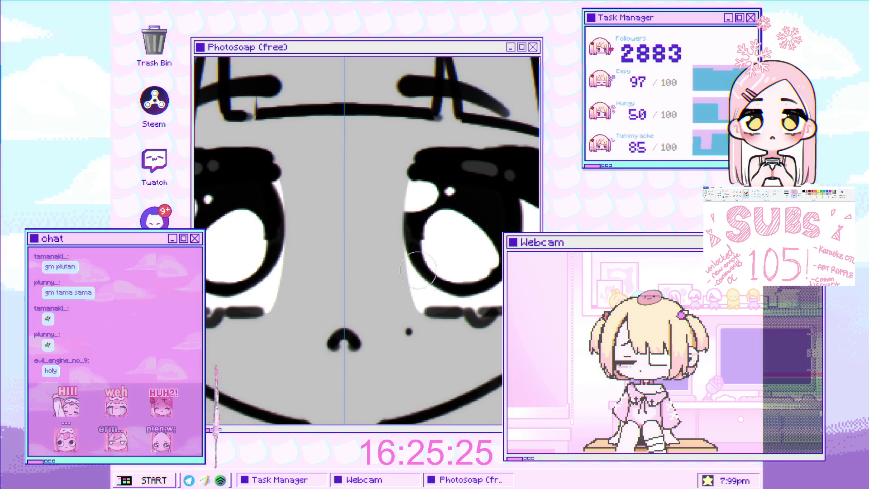
{"action": "key", "text": "]"}
{"action": "key", "text": "]"}
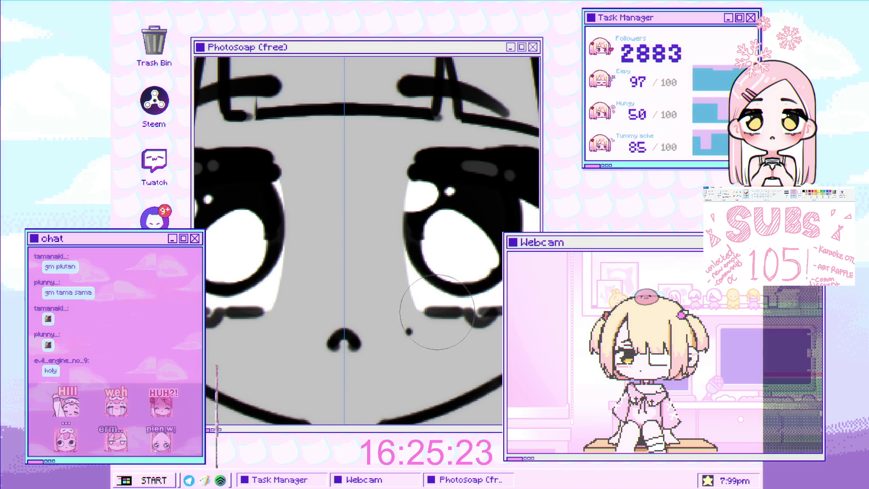
Zoom in and out around the face and bangs while filling them with white
{"action": "scroll", "coordinate": [434, 314], "scroll_direction": "down", "scroll_amount": 5}
{"action": "scroll", "coordinate": [413, 221], "scroll_direction": "up", "scroll_amount": 8}
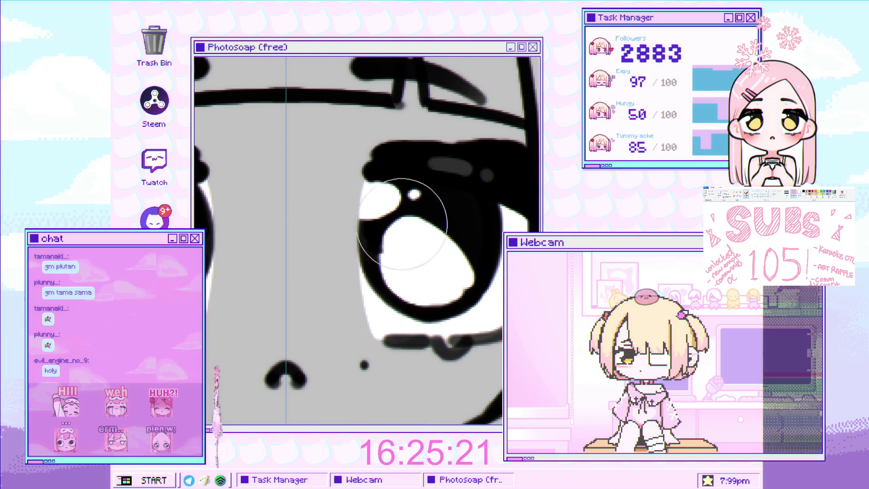
{"action": "scroll", "coordinate": [412, 221], "scroll_direction": "down", "scroll_amount": 5}
{"action": "scroll", "coordinate": [418, 245], "scroll_direction": "down", "scroll_amount": 3}
{"action": "scroll", "coordinate": [417, 249], "scroll_direction": "up", "scroll_amount": 4}
{"action": "scroll", "coordinate": [417, 254], "scroll_direction": "down", "scroll_amount": 4}
{"action": "scroll", "coordinate": [416, 258], "scroll_direction": "up", "scroll_amount": 4}
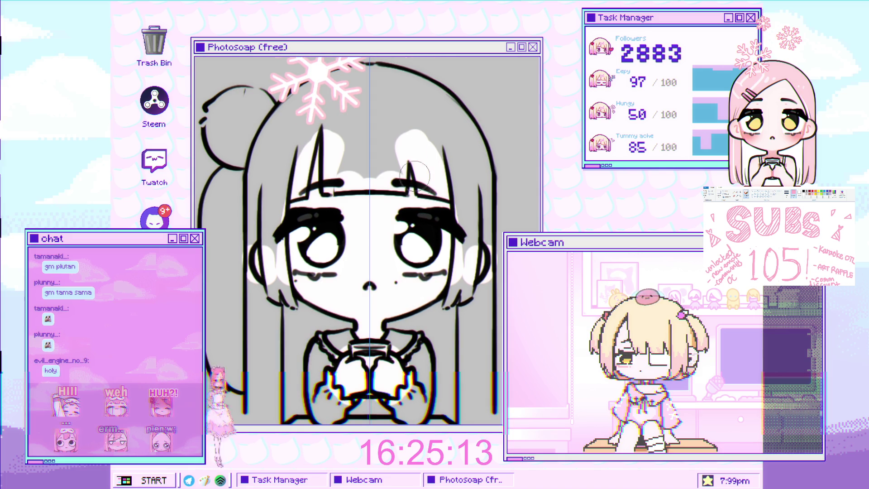
{"action": "scroll", "coordinate": [418, 181], "scroll_direction": "up", "scroll_amount": 2}
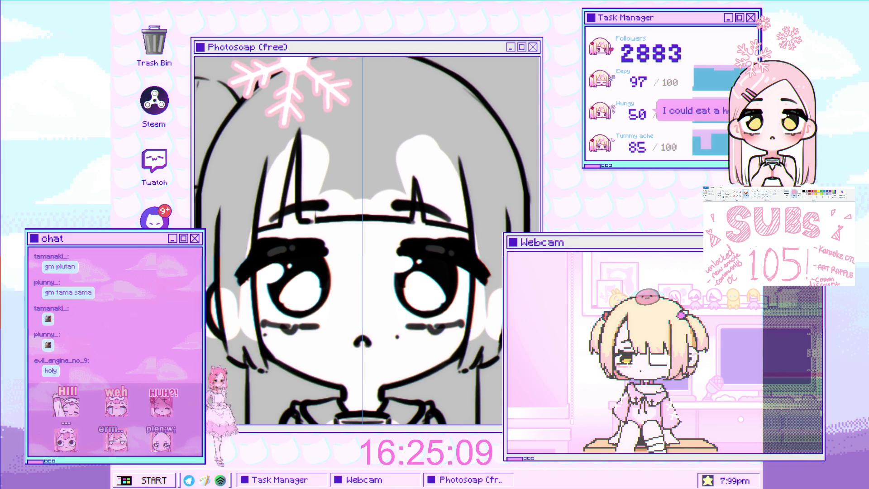
{"action": "scroll", "coordinate": [332, 240], "scroll_direction": "up", "scroll_amount": 2}
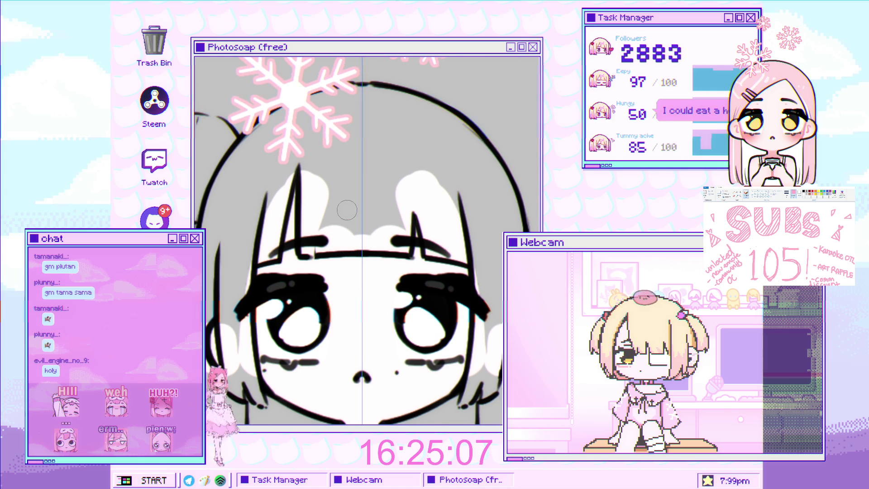
{"action": "scroll", "coordinate": [331, 239], "scroll_direction": "down", "scroll_amount": 2}
{"action": "scroll", "coordinate": [332, 237], "scroll_direction": "up", "scroll_amount": 1}
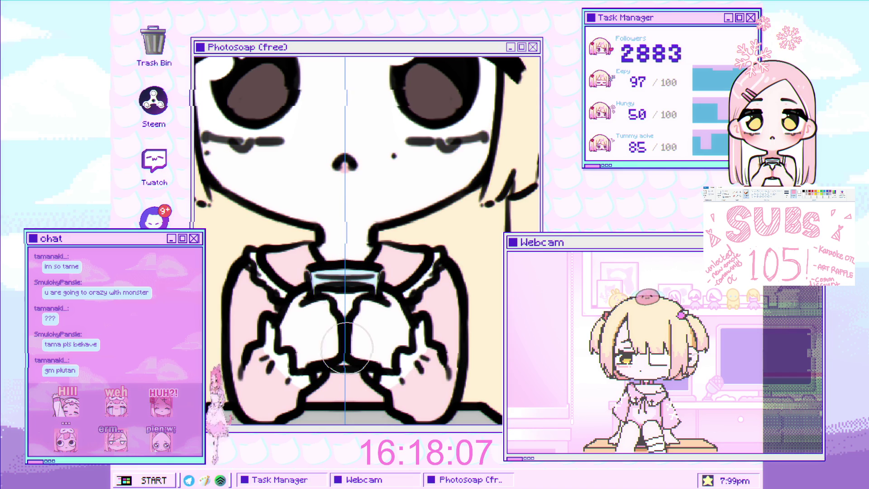
Paint a brown shadow stroke across the tray beneath the cup and hands
{"action": "scroll", "coordinate": [370, 327], "scroll_direction": "down", "scroll_amount": 3}
{"action": "scroll", "coordinate": [370, 327], "scroll_direction": "down", "scroll_amount": 3}
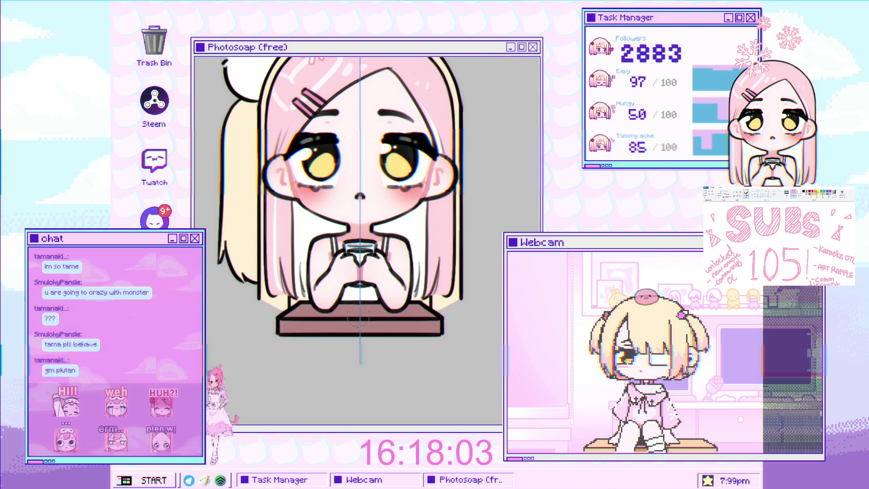
{"action": "scroll", "coordinate": [351, 323], "scroll_direction": "up", "scroll_amount": 2}
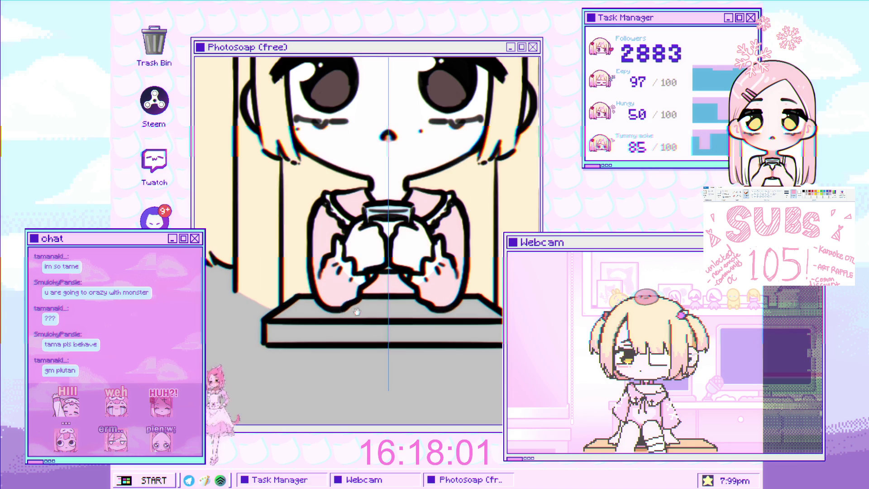
{"action": "mouse_move", "coordinate": [371, 308]}
{"action": "left_mouse_down"}
{"action": "mouse_move", "coordinate": [407, 325]}
{"action": "mouse_move", "coordinate": [330, 332]}
{"action": "mouse_move", "coordinate": [327, 320]}
{"action": "mouse_move", "coordinate": [290, 317]}
{"action": "mouse_move", "coordinate": [275, 335]}
{"action": "left_mouse_up"}
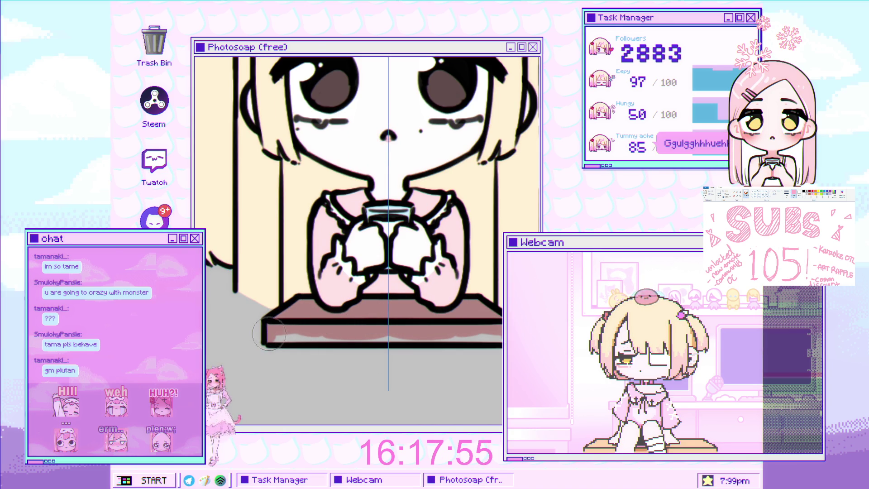
{"action": "scroll", "coordinate": [316, 335], "scroll_direction": "down", "scroll_amount": 2}
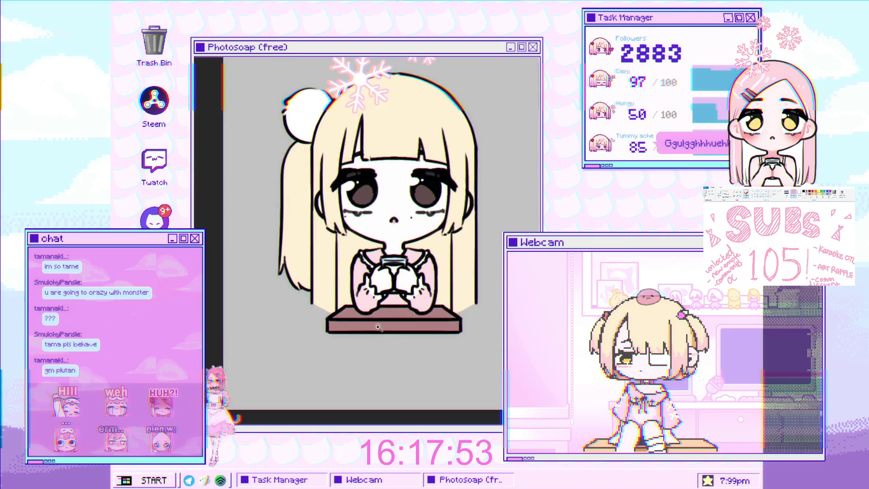
{"action": "scroll", "coordinate": [363, 317], "scroll_direction": "up", "scroll_amount": 2}
Pan and zoom over the character and hair to review the brown tabletop
{"action": "left_click_drag", "start_coordinate": [360, 240], "coordinate": [360, 298]}
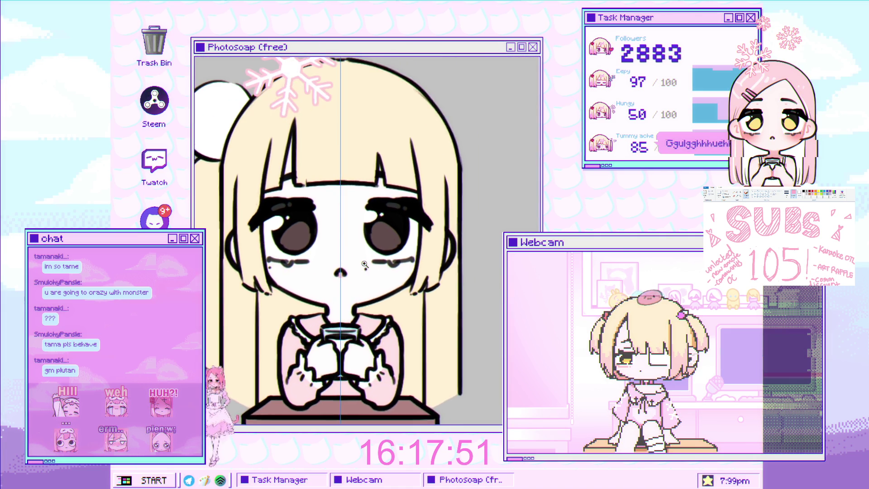
{"action": "scroll", "coordinate": [360, 300], "scroll_direction": "up", "scroll_amount": 3}
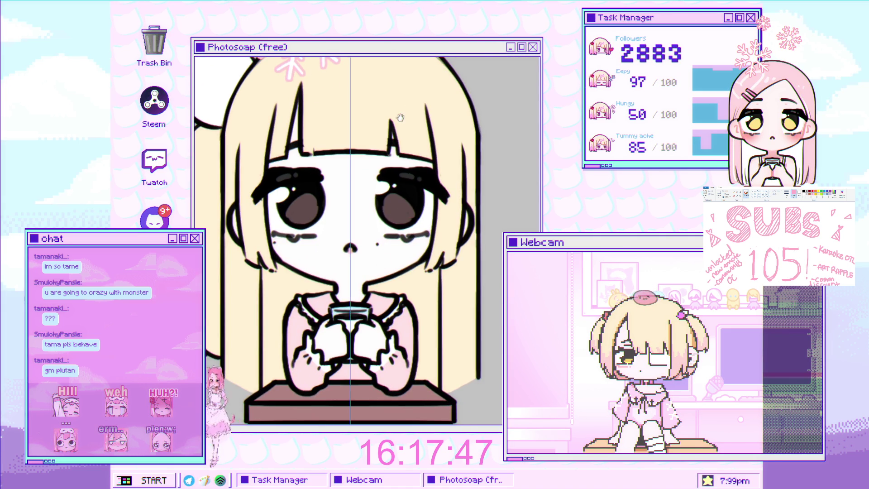
{"action": "left_click_drag", "start_coordinate": [401, 114], "coordinate": [397, 160]}
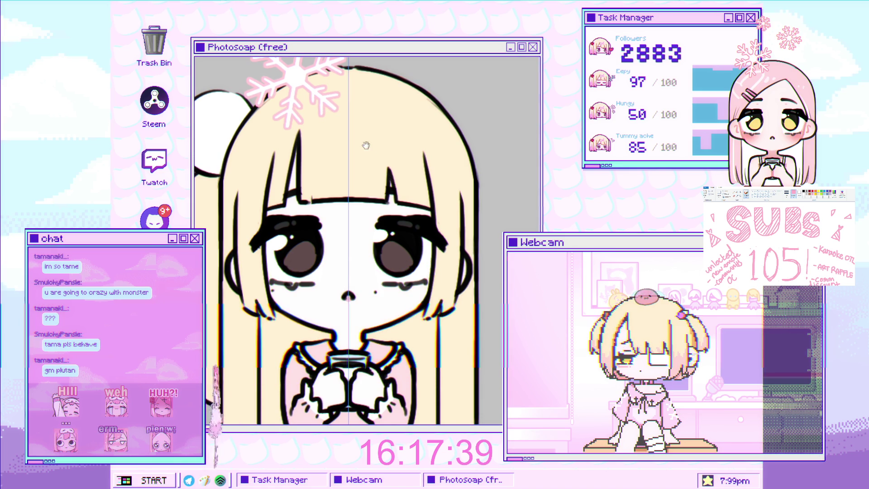
{"action": "left_click_drag", "start_coordinate": [372, 149], "coordinate": [349, 188]}
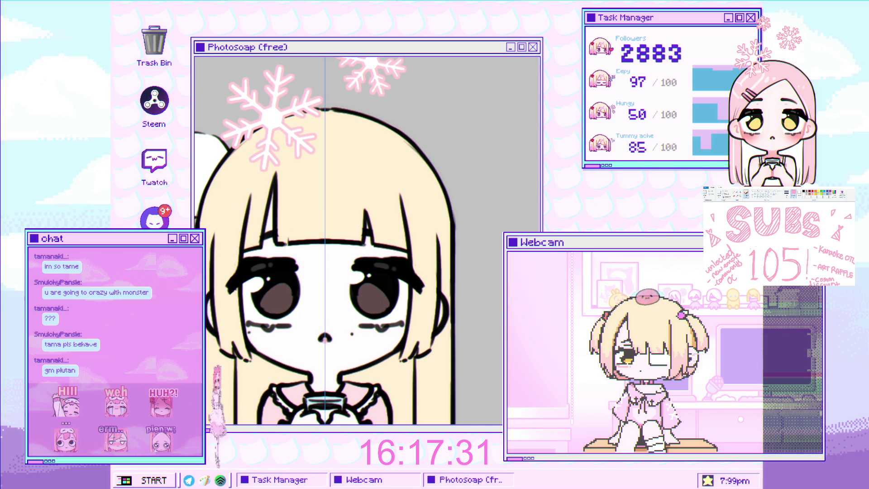
{"action": "scroll", "coordinate": [344, 267], "scroll_direction": "down", "scroll_amount": 3}
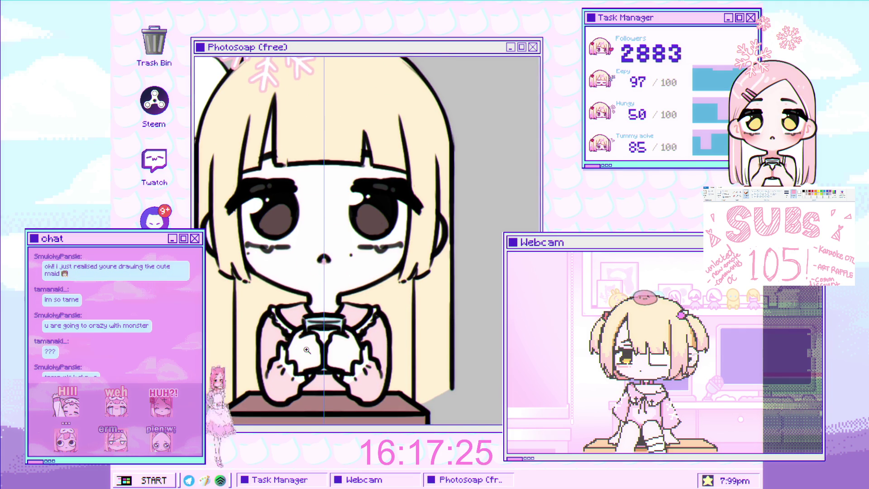
{"action": "scroll", "coordinate": [327, 348], "scroll_direction": "up", "scroll_amount": 1}
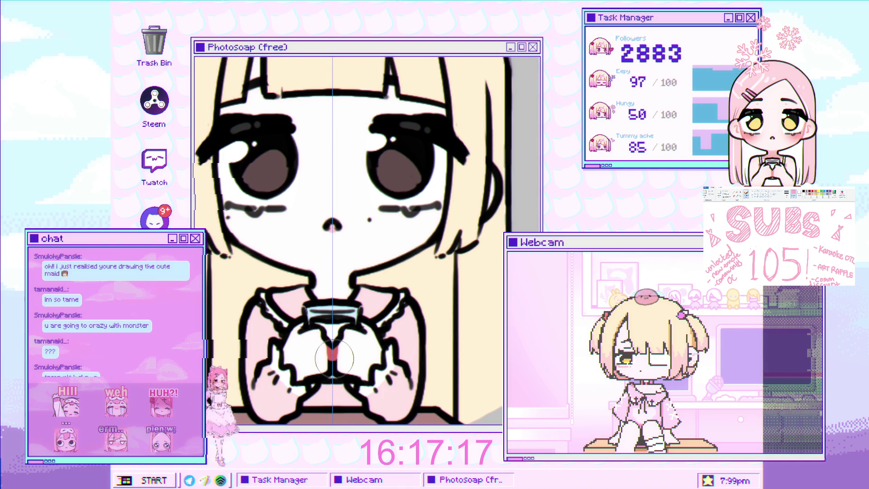
{"action": "left_click_drag", "start_coordinate": [332, 348], "coordinate": [330, 363]}
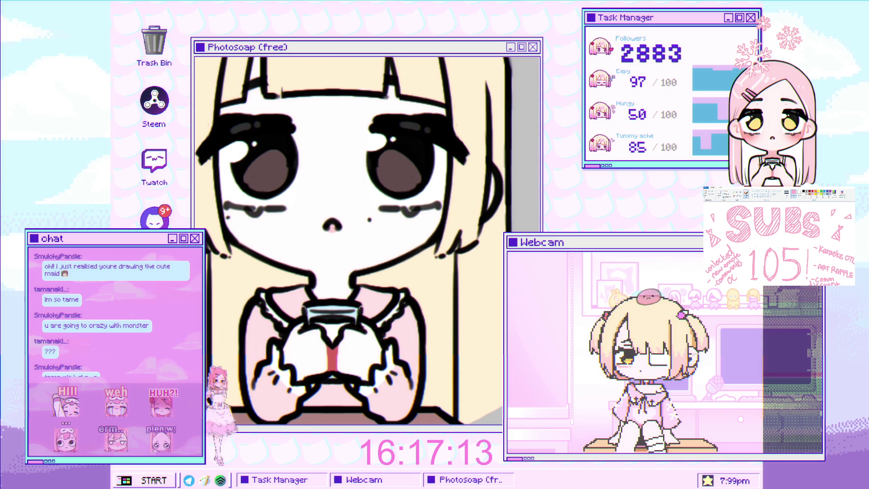
{"action": "key", "text": "ctrl+z"}
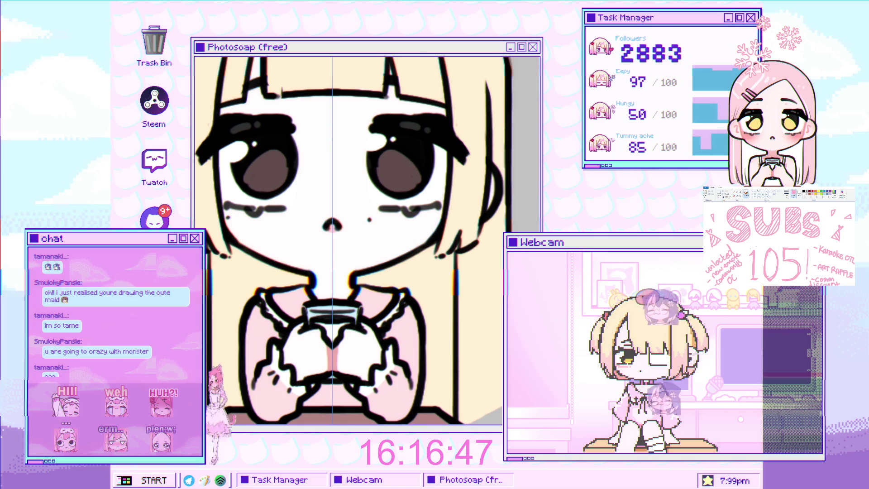
{"action": "scroll", "coordinate": [401, 242], "scroll_direction": "up", "scroll_amount": 4}
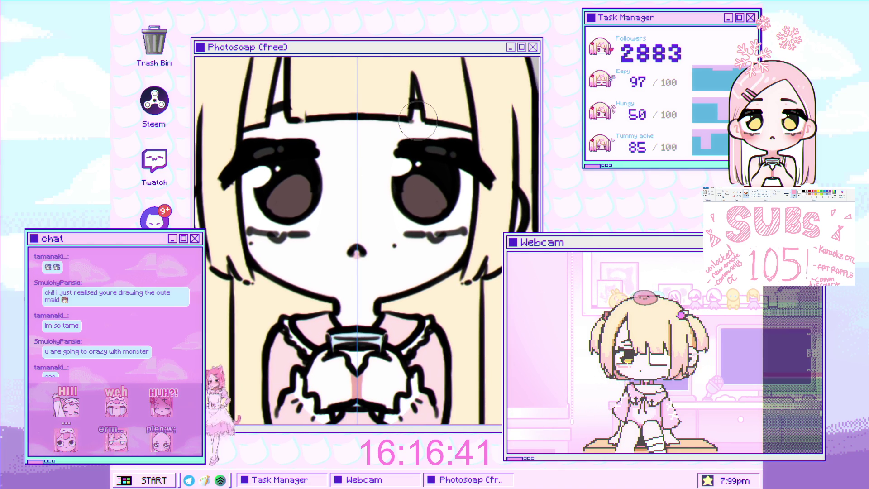
{"action": "scroll", "coordinate": [385, 171], "scroll_direction": "down", "scroll_amount": 2}
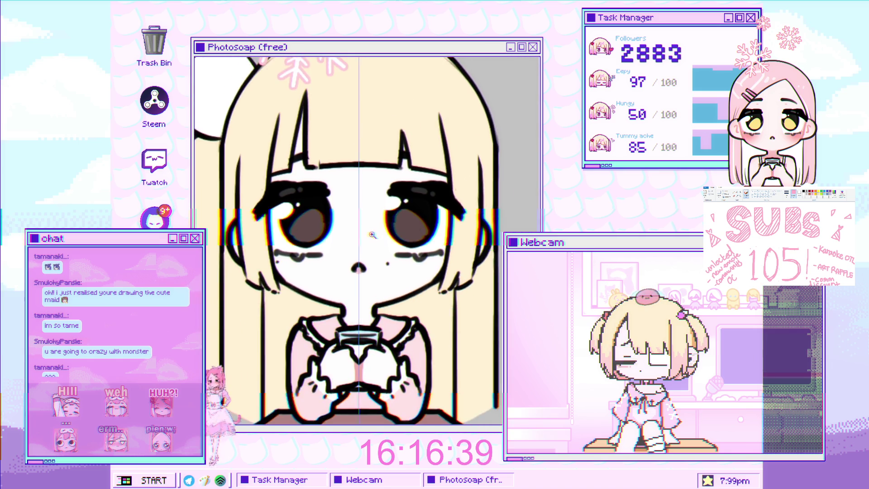
Airbrush mirrored pink blush on both cheeks, comparing it with undo/redo, then touch it up
{"action": "scroll", "coordinate": [362, 195], "scroll_direction": "up", "scroll_amount": 2}
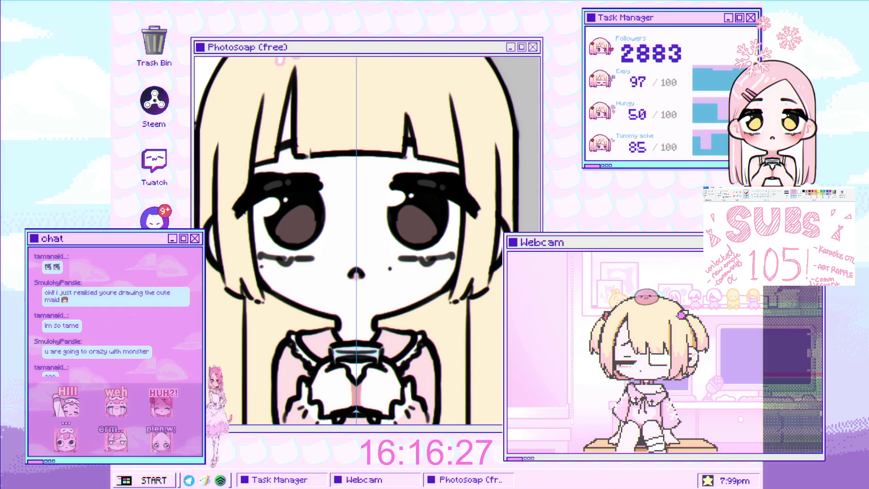
{"action": "mouse_move", "coordinate": [276, 257]}
{"action": "left_mouse_down"}
{"action": "mouse_move", "coordinate": [263, 272]}
{"action": "mouse_move", "coordinate": [248, 266]}
{"action": "left_mouse_up"}
{"action": "key", "text": "ctrl+z"}
{"action": "key", "text": "ctrl+y"}
{"action": "key", "text": "ctrl+z"}
{"action": "key", "text": "ctrl+y"}
{"action": "key", "text": "ctrl+z"}
{"action": "key", "text": "ctrl+y"}
{"action": "key", "text": "ctrl+z"}
{"action": "key", "text": "ctrl+y"}
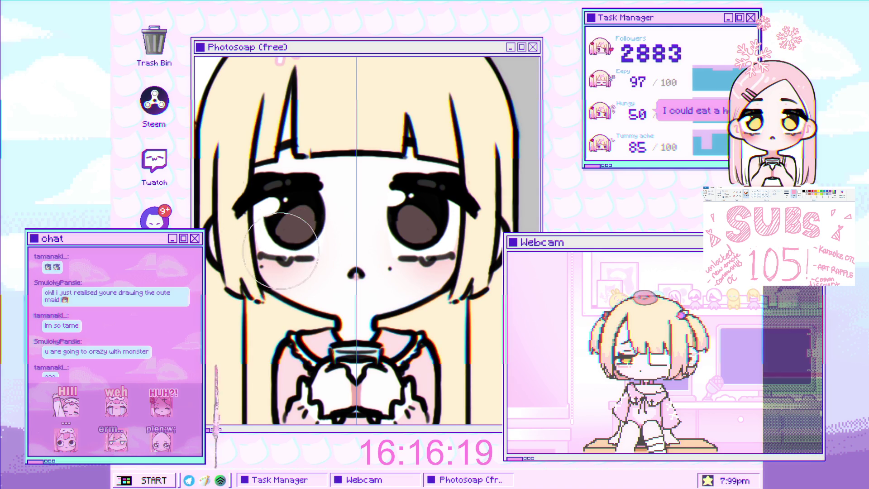
{"action": "left_click_drag", "start_coordinate": [290, 253], "coordinate": [267, 267]}
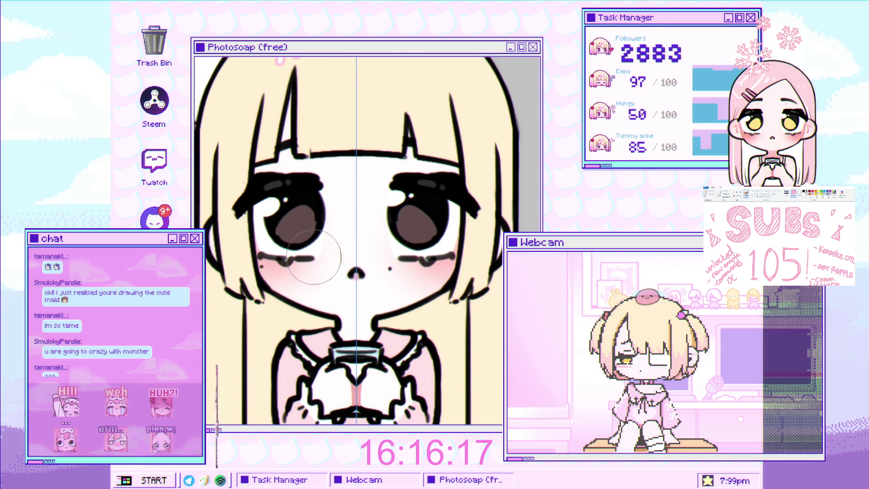
Shade the neck under the collar pink
{"action": "left_click_drag", "start_coordinate": [400, 283], "coordinate": [397, 252]}
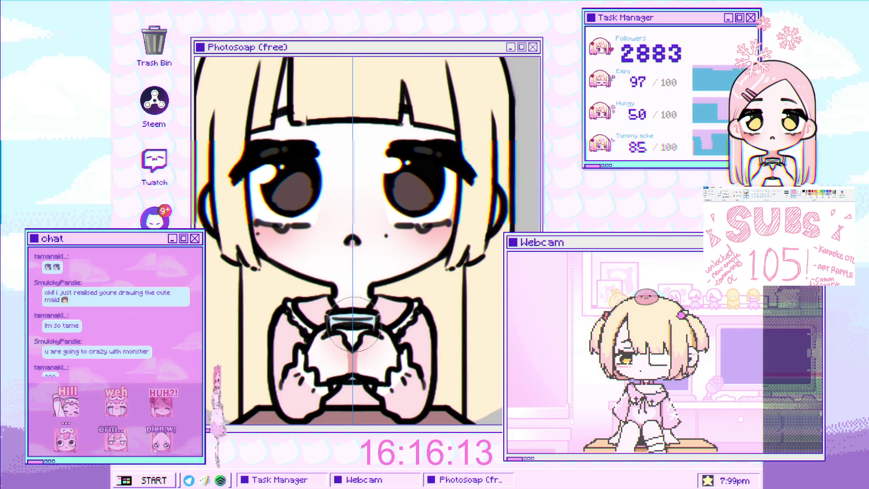
{"action": "left_click_drag", "start_coordinate": [360, 308], "coordinate": [344, 336]}
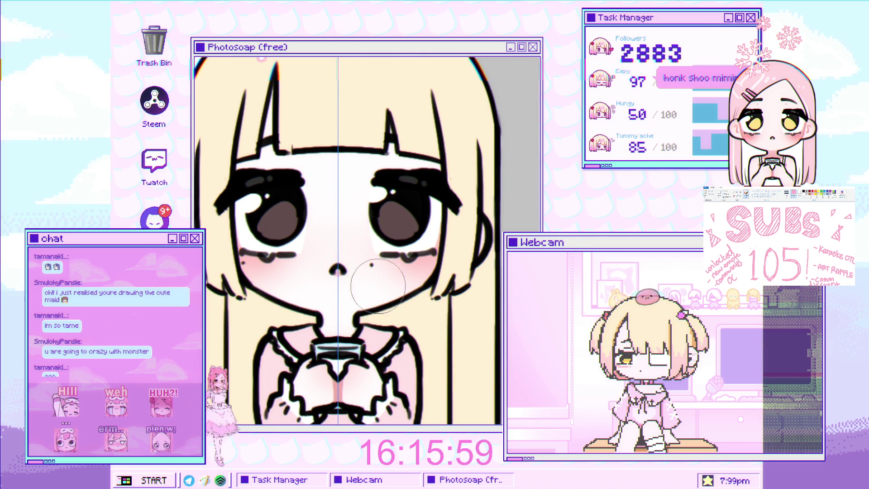
{"action": "mouse_move", "coordinate": [316, 323]}
{"action": "left_mouse_down"}
{"action": "mouse_move", "coordinate": [357, 323]}
{"action": "mouse_move", "coordinate": [330, 321]}
{"action": "left_mouse_up"}
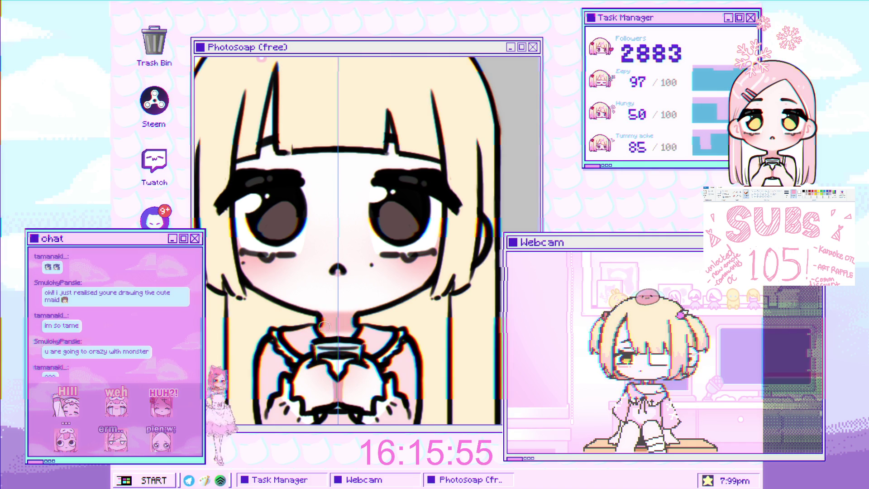
{"action": "scroll", "coordinate": [354, 349], "scroll_direction": "down", "scroll_amount": 2}
{"action": "scroll", "coordinate": [364, 254], "scroll_direction": "up", "scroll_amount": 1}
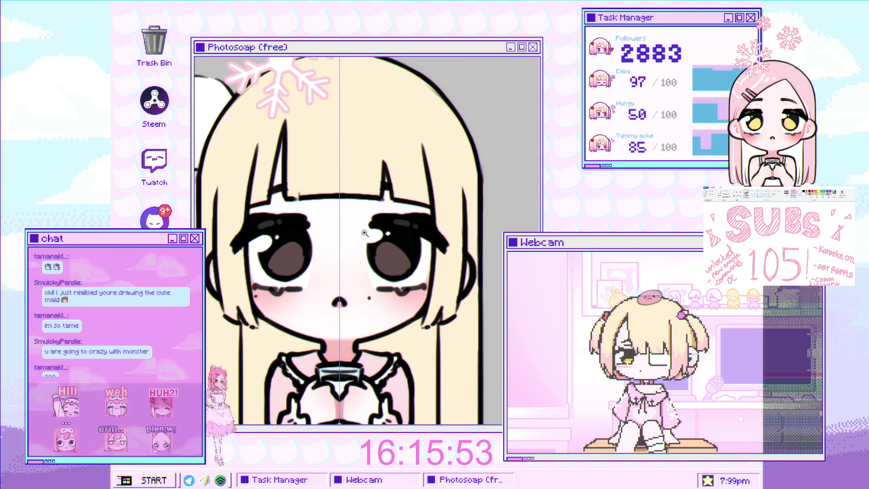
{"action": "scroll", "coordinate": [354, 208], "scroll_direction": "up", "scroll_amount": 1}
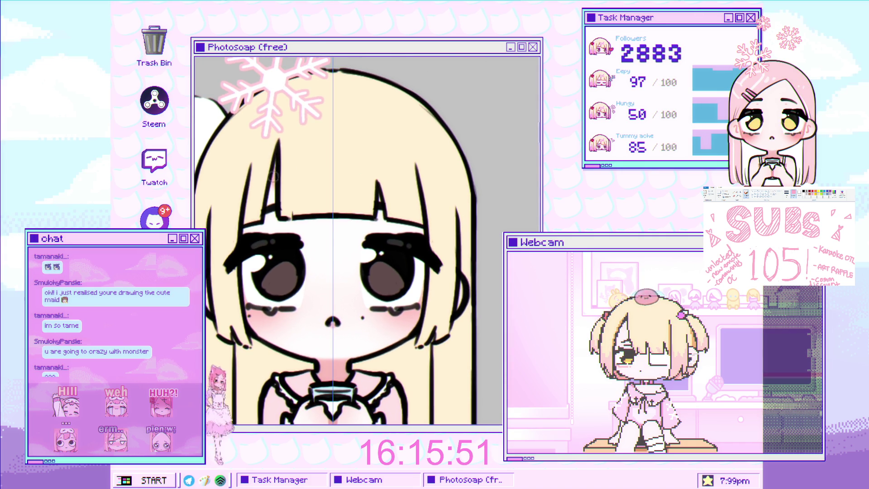
{"action": "scroll", "coordinate": [307, 208], "scroll_direction": "down", "scroll_amount": 2}
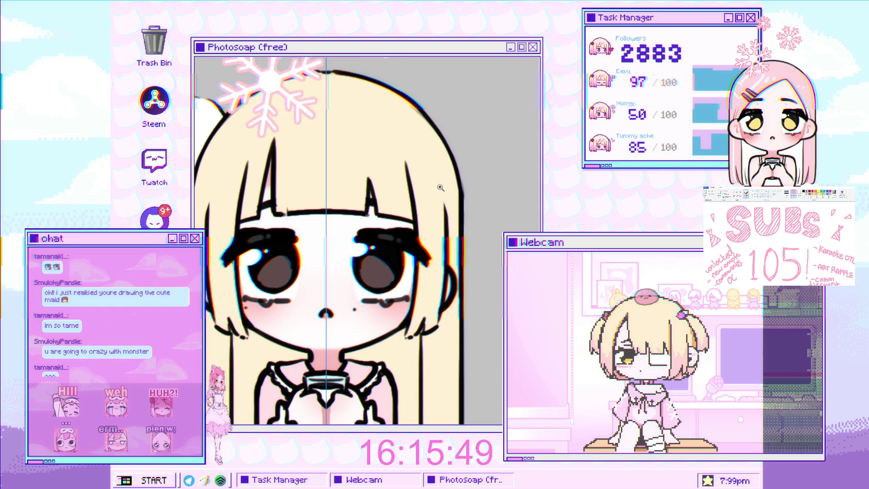
{"action": "scroll", "coordinate": [426, 204], "scroll_direction": "down", "scroll_amount": 1}
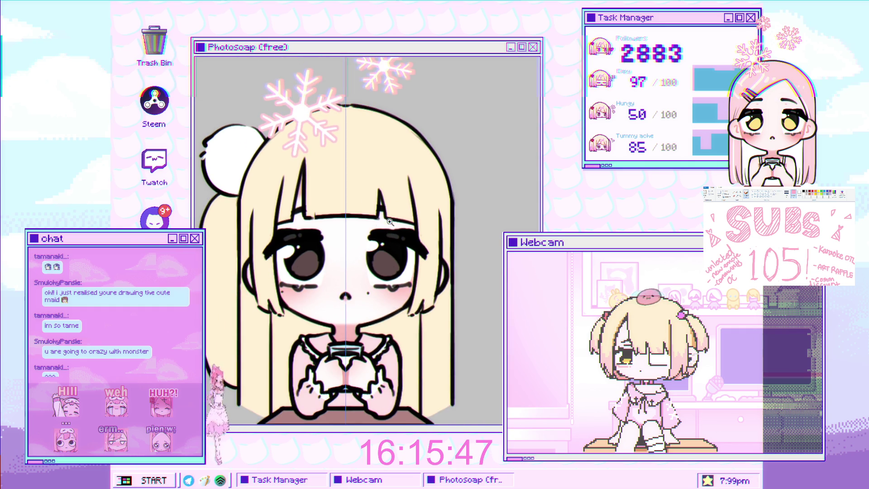
{"action": "scroll", "coordinate": [345, 240], "scroll_direction": "up", "scroll_amount": 1}
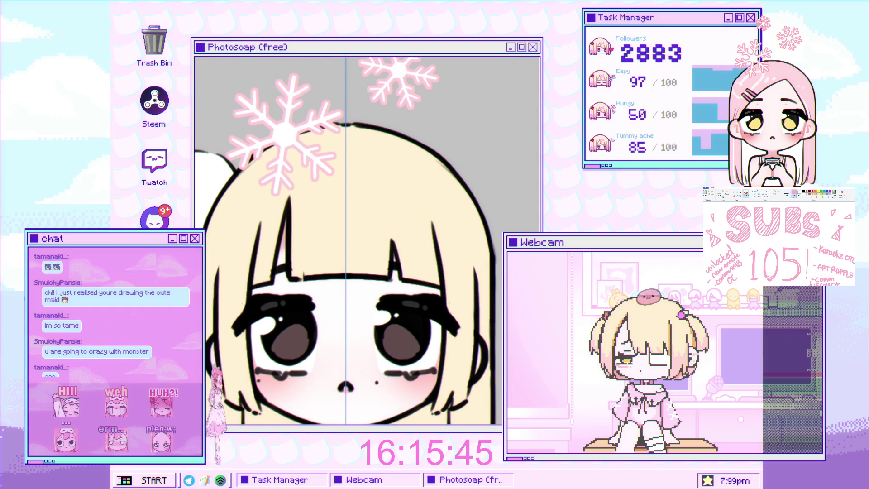
{"action": "scroll", "coordinate": [367, 104], "scroll_direction": "down", "scroll_amount": 2}
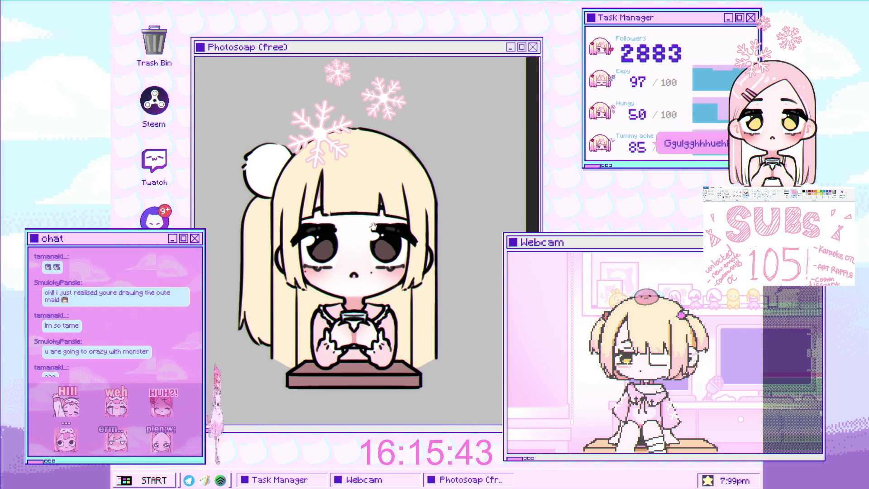
{"action": "scroll", "coordinate": [384, 216], "scroll_direction": "up", "scroll_amount": 1}
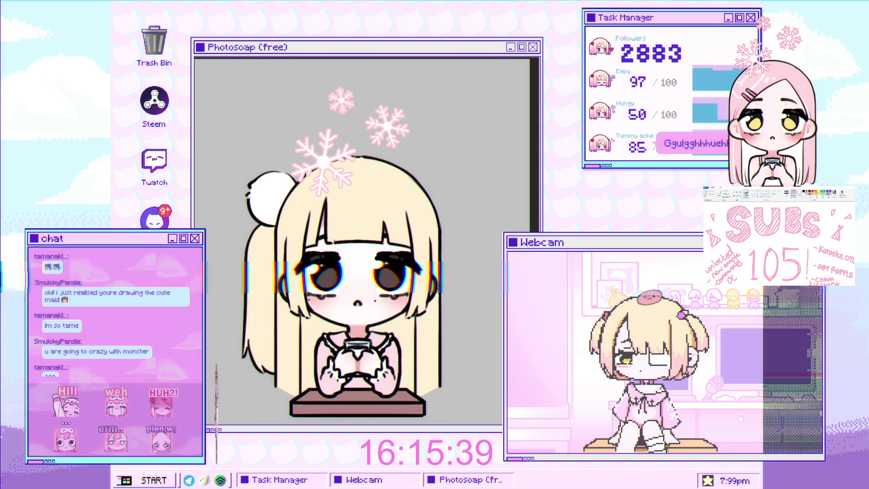
{"action": "scroll", "coordinate": [384, 190], "scroll_direction": "up", "scroll_amount": 1}
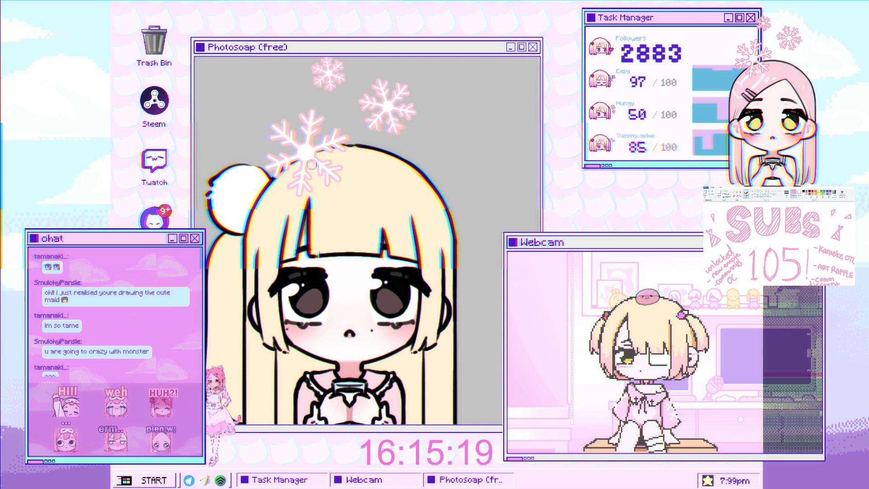
{"action": "key", "text": "e"}
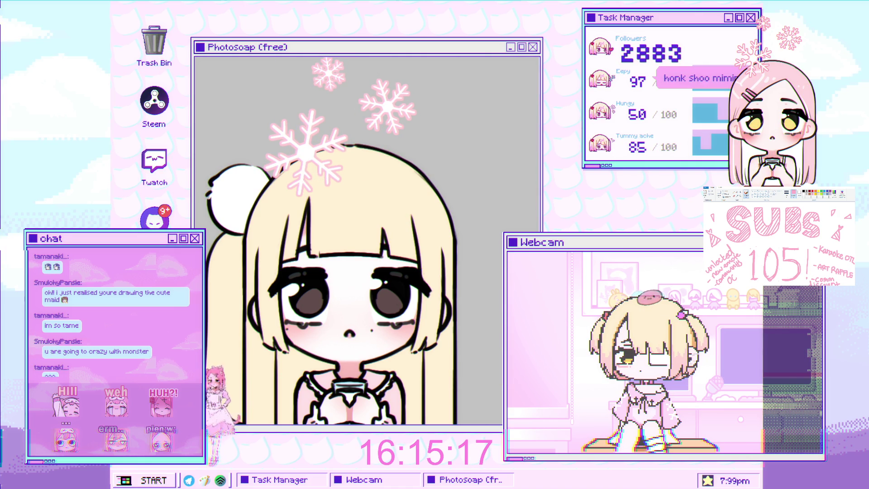
Airbrush dark brown shading across the crown of the hair, fading into the pale yellow
{"action": "mouse_move", "coordinate": [254, 149]}
{"action": "left_mouse_down"}
{"action": "mouse_move", "coordinate": [389, 136]}
{"action": "mouse_move", "coordinate": [344, 115]}
{"action": "mouse_move", "coordinate": [296, 126]}
{"action": "mouse_move", "coordinate": [445, 114]}
{"action": "mouse_move", "coordinate": [272, 129]}
{"action": "mouse_move", "coordinate": [419, 149]}
{"action": "mouse_move", "coordinate": [316, 118]}
{"action": "mouse_move", "coordinate": [354, 104]}
{"action": "left_mouse_up"}
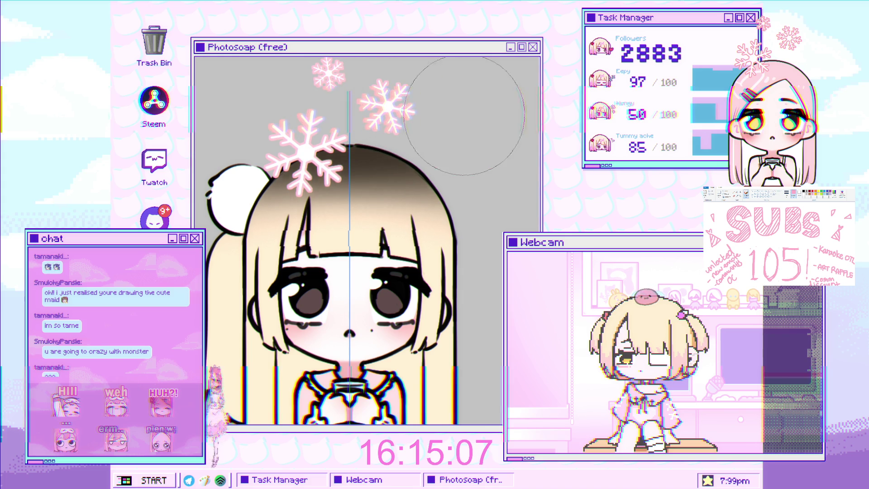
{"action": "scroll", "coordinate": [359, 174], "scroll_direction": "down", "scroll_amount": 2}
{"action": "scroll", "coordinate": [358, 174], "scroll_direction": "up", "scroll_amount": 3}
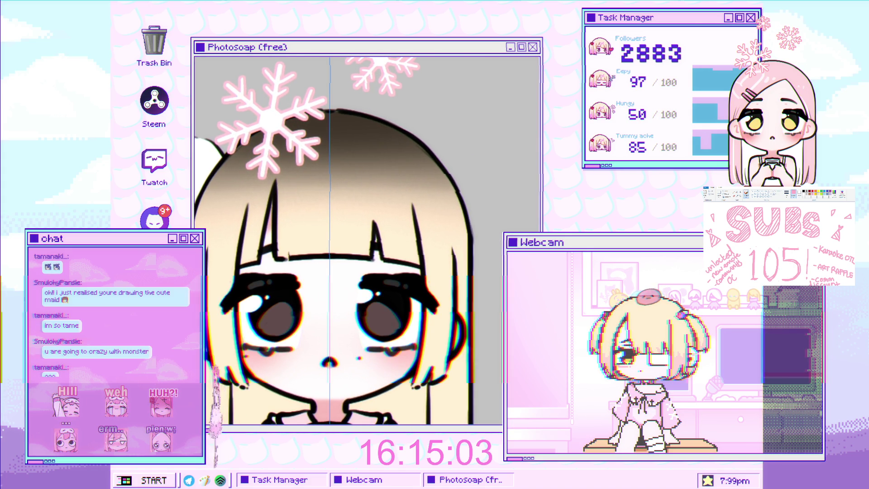
{"action": "scroll", "coordinate": [316, 143], "scroll_direction": "up", "scroll_amount": 2}
Lasso-select the upper hair down to the left eye
{"action": "mouse_move", "coordinate": [333, 101]}
{"action": "left_mouse_down"}
{"action": "mouse_move", "coordinate": [233, 340]}
{"action": "mouse_move", "coordinate": [271, 343]}
{"action": "mouse_move", "coordinate": [332, 100]}
{"action": "left_mouse_up"}
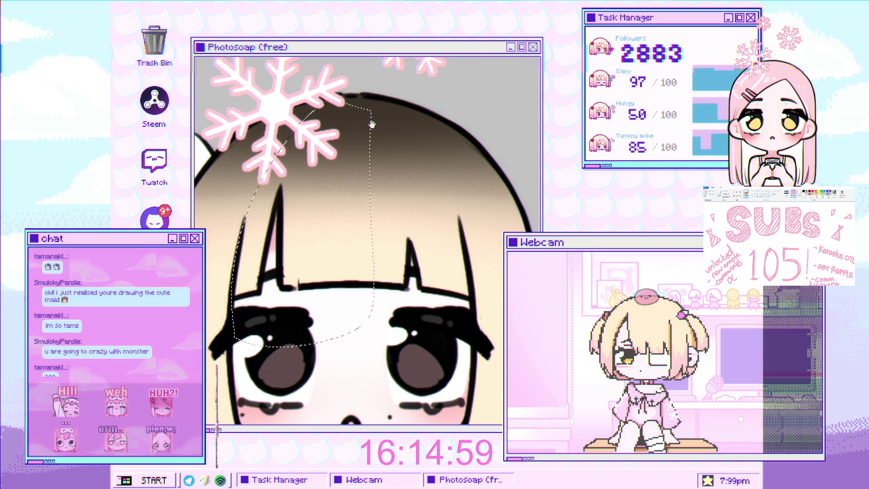
{"action": "scroll", "coordinate": [332, 160], "scroll_direction": "right", "scroll_amount": 3}
{"action": "left_click_drag", "start_coordinate": [344, 339], "coordinate": [289, 131]}
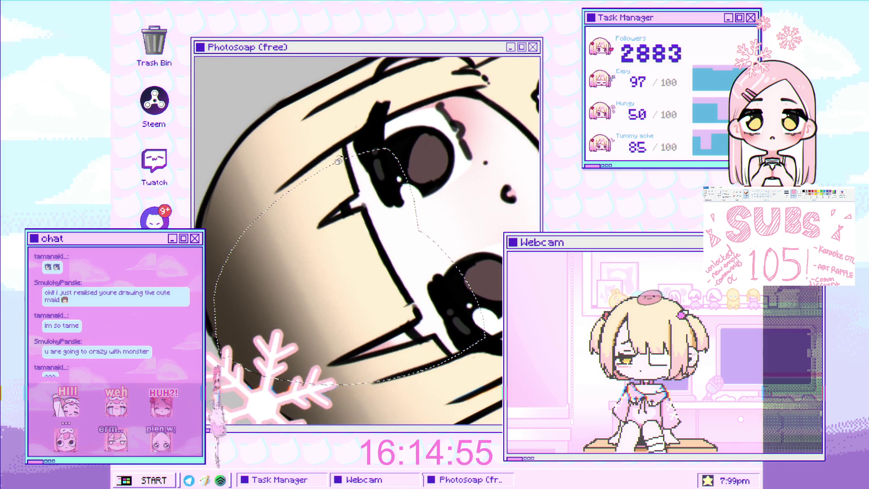
Draw a small black brush stroke beside the left eye and rotate the view upright
{"action": "key", "text": "b"}
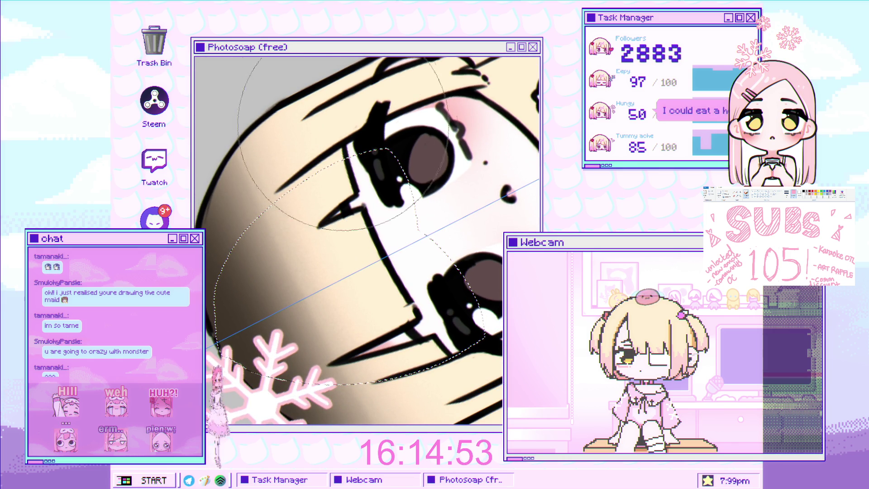
{"action": "left_click_drag", "start_coordinate": [511, 193], "coordinate": [508, 200]}
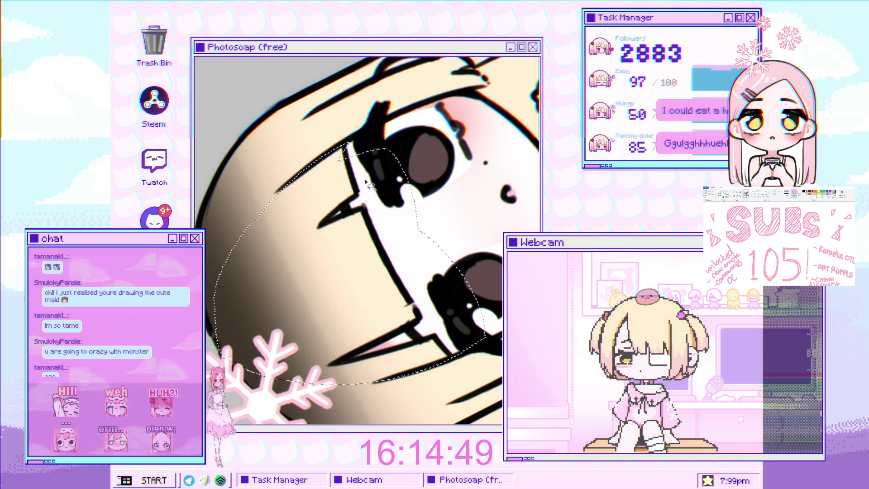
{"action": "left_click_drag", "start_coordinate": [288, 203], "coordinate": [328, 175]}
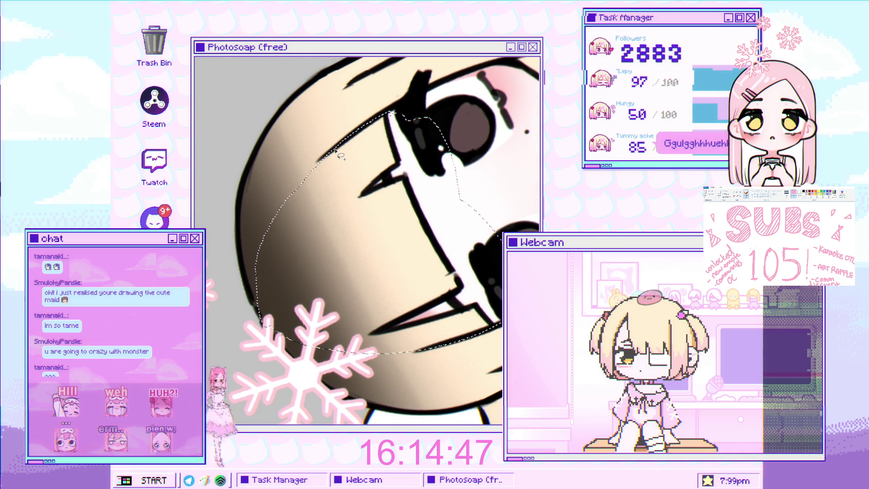
{"action": "scroll", "coordinate": [325, 225], "scroll_direction": "down", "scroll_amount": 2}
{"action": "left_click_drag", "start_coordinate": [325, 225], "coordinate": [337, 336]}
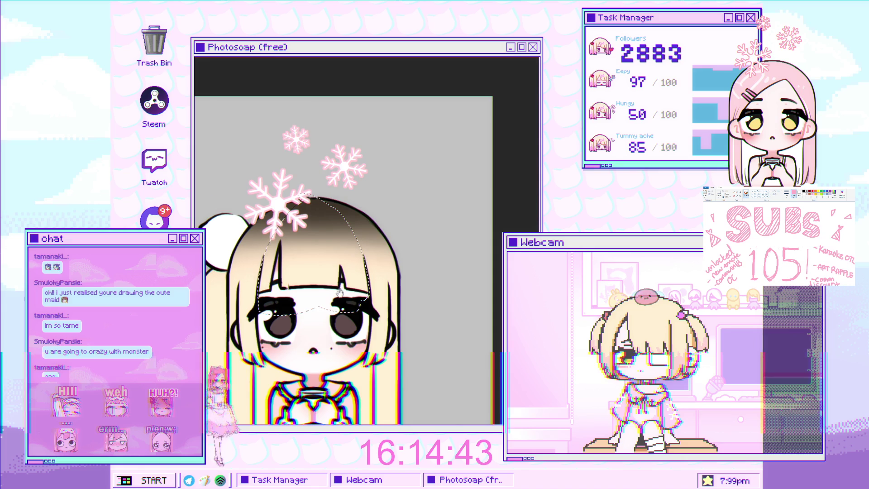
Turn on the vertical symmetry guide while zooming around the drawing
{"action": "scroll", "coordinate": [337, 335], "scroll_direction": "down", "scroll_amount": 2}
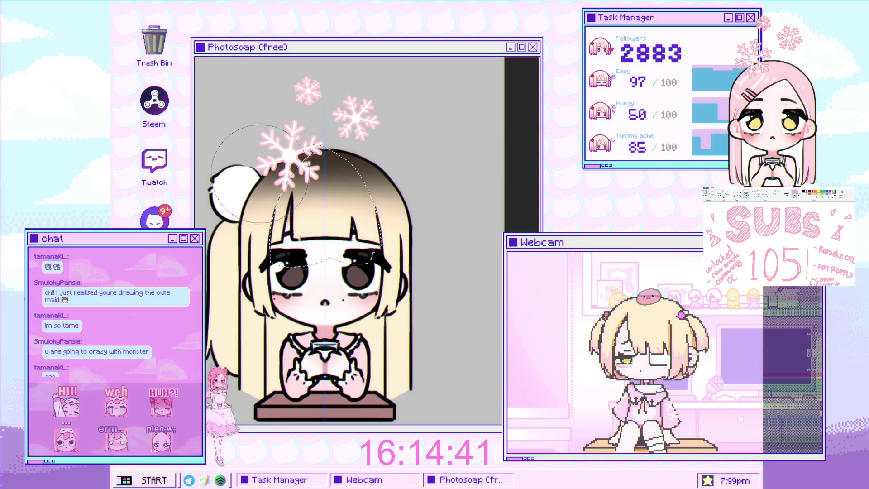
{"action": "scroll", "coordinate": [358, 199], "scroll_direction": "down", "scroll_amount": 3}
{"action": "scroll", "coordinate": [362, 193], "scroll_direction": "up", "scroll_amount": 4}
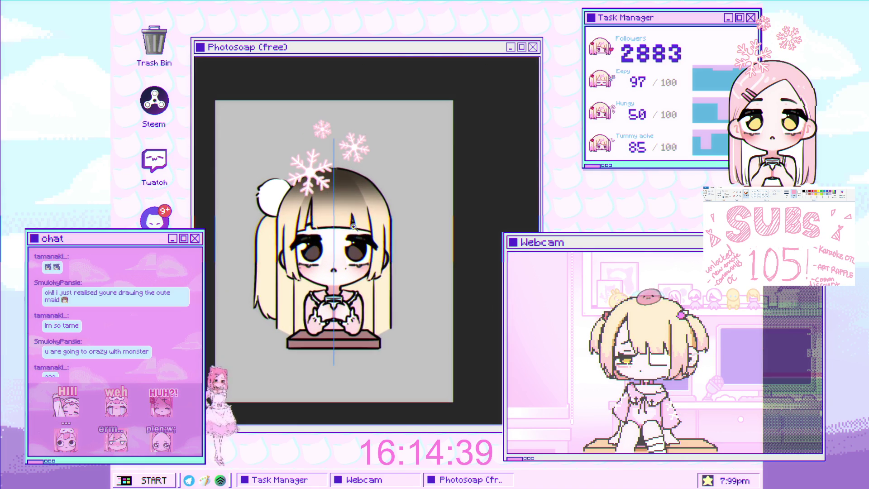
{"action": "scroll", "coordinate": [365, 188], "scroll_direction": "up", "scroll_amount": 1}
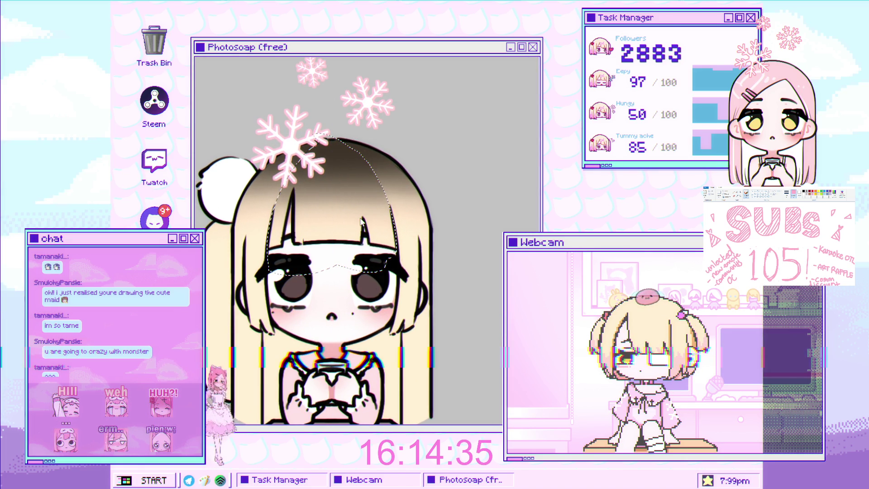
{"action": "key", "text": "b"}
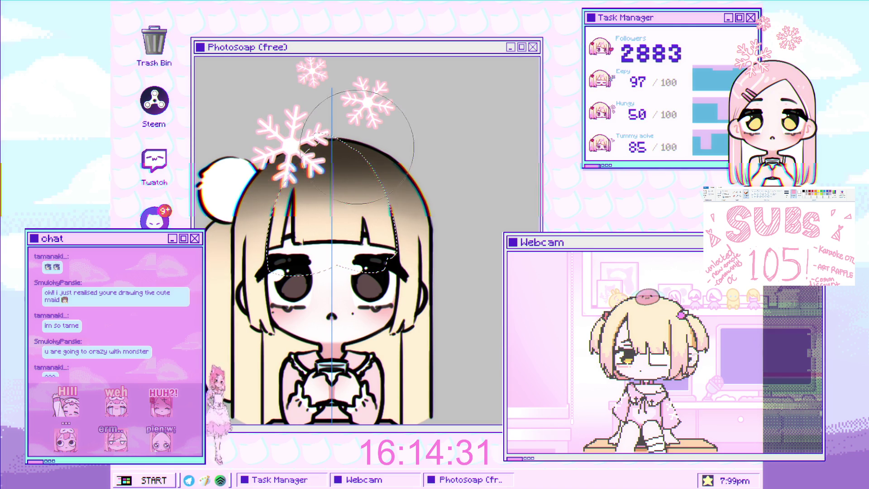
{"action": "scroll", "coordinate": [352, 149], "scroll_direction": "down", "scroll_amount": 5}
{"action": "scroll", "coordinate": [340, 231], "scroll_direction": "up", "scroll_amount": 3}
{"action": "scroll", "coordinate": [355, 227], "scroll_direction": "up", "scroll_amount": 5}
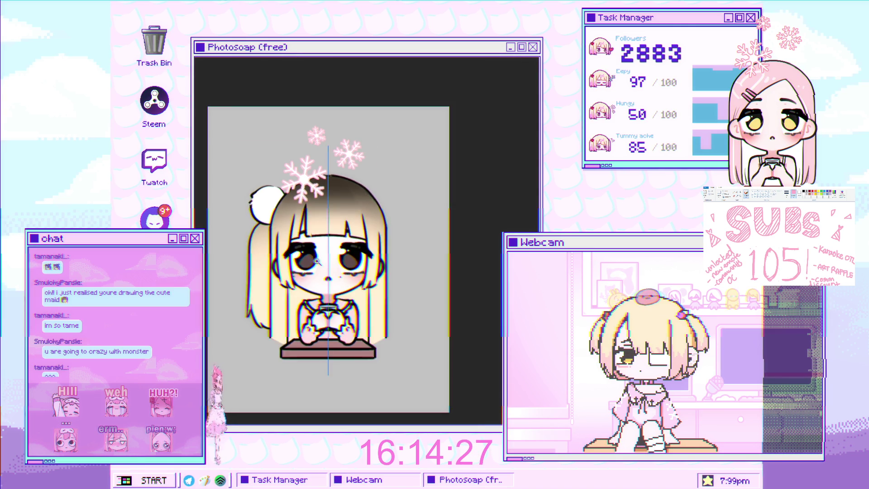
{"action": "scroll", "coordinate": [368, 225], "scroll_direction": "down", "scroll_amount": 2}
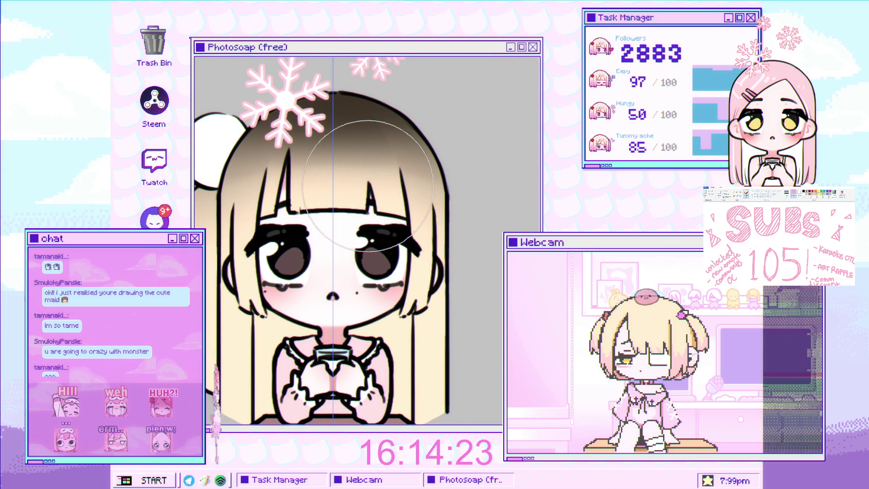
{"action": "scroll", "coordinate": [390, 330], "scroll_direction": "down", "scroll_amount": 1}
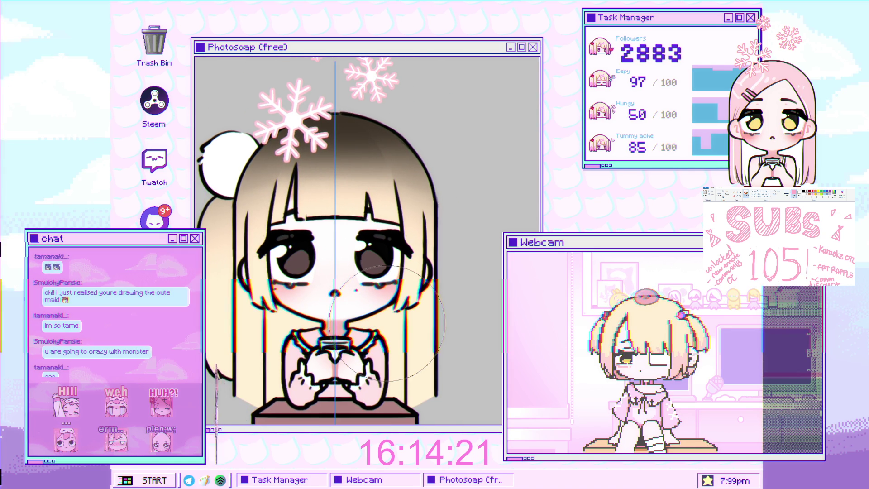
{"action": "scroll", "coordinate": [385, 321], "scroll_direction": "up", "scroll_amount": 2}
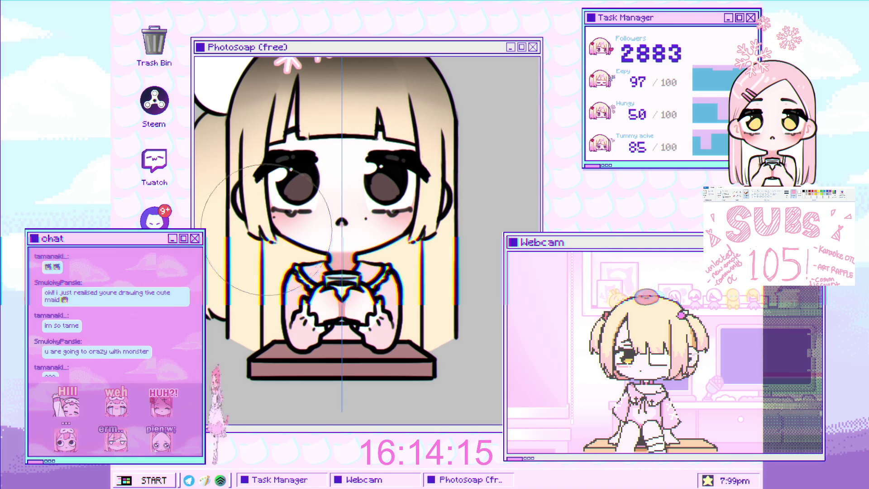
Make the brush much smaller and pick a colour from the drawing
{"action": "key", "text": "bracketleft"}
{"action": "key", "text": "bracketleft"}
{"action": "key", "text": "bracketleft"}
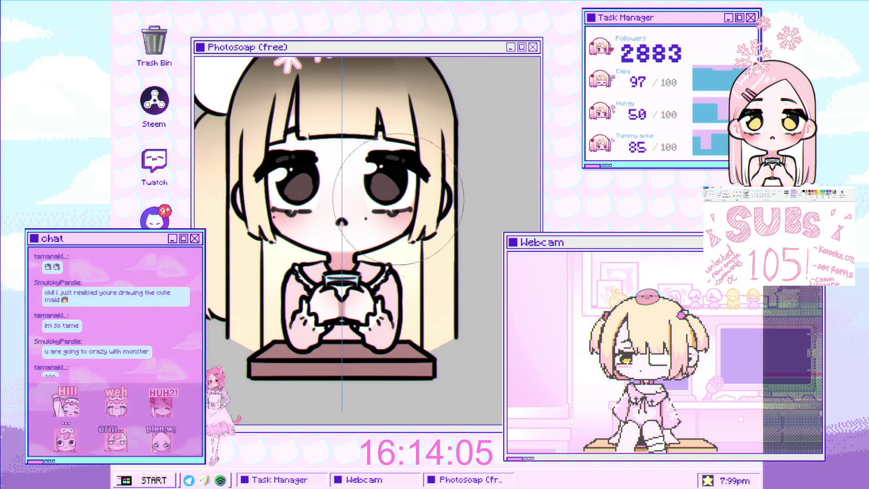
{"action": "key", "text": "alt"}
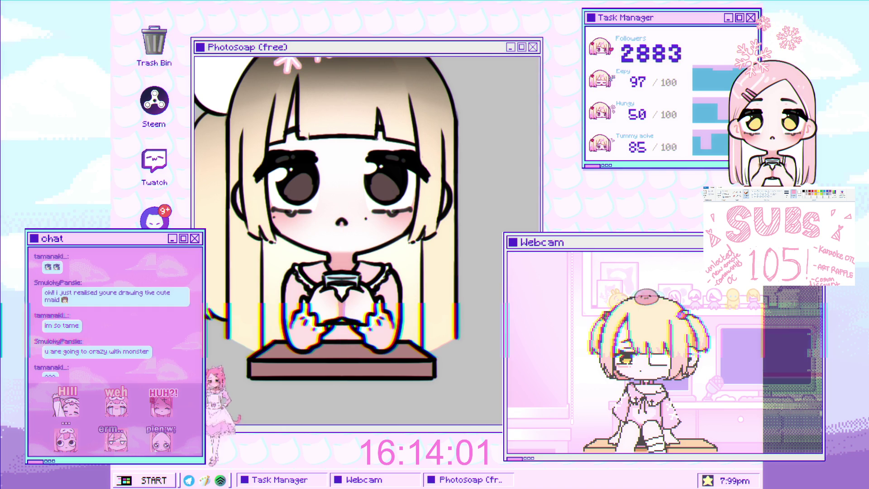
{"action": "scroll", "coordinate": [390, 268], "scroll_direction": "down", "scroll_amount": 5}
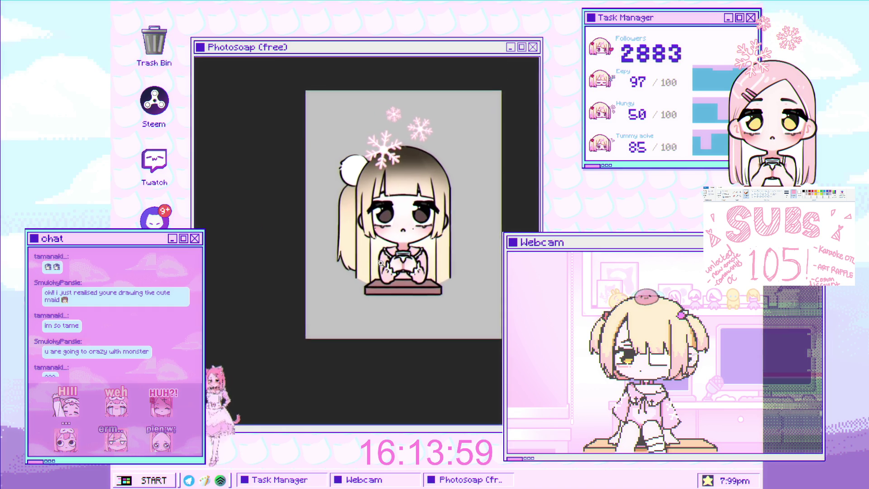
{"action": "scroll", "coordinate": [390, 268], "scroll_direction": "up", "scroll_amount": 5}
{"action": "scroll", "coordinate": [389, 262], "scroll_direction": "down", "scroll_amount": 3}
{"action": "scroll", "coordinate": [389, 258], "scroll_direction": "up", "scroll_amount": 4}
{"action": "scroll", "coordinate": [389, 258], "scroll_direction": "up", "scroll_amount": 2}
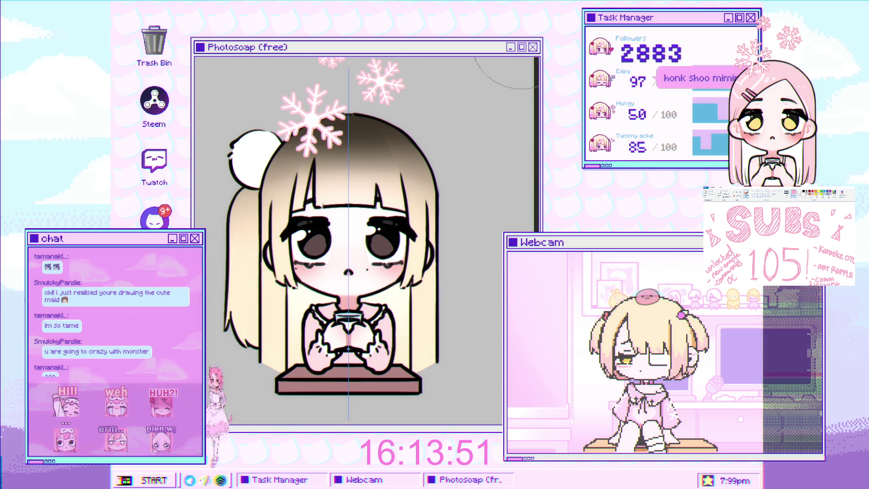
Hide the vertical centre guide, make the hair colouring paler, and zoom out to the whole drawing
{"action": "key", "text": "ctrl+semicolon"}
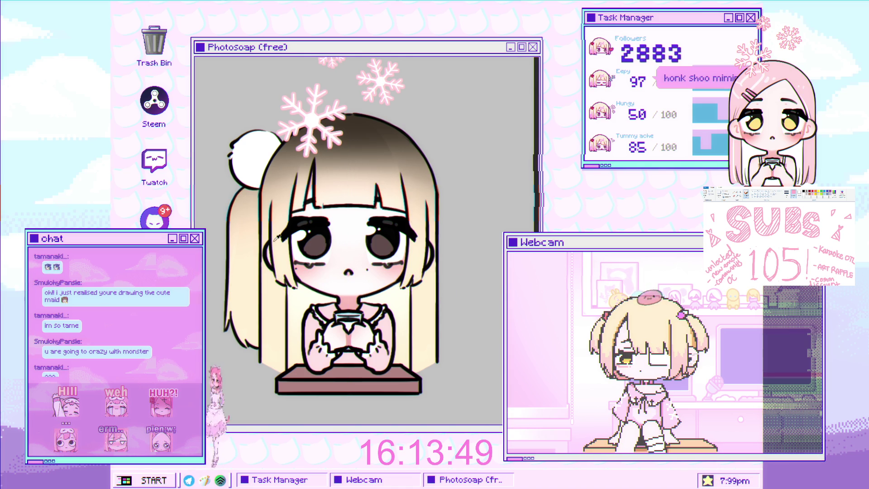
{"action": "key", "text": "ctrl+z"}
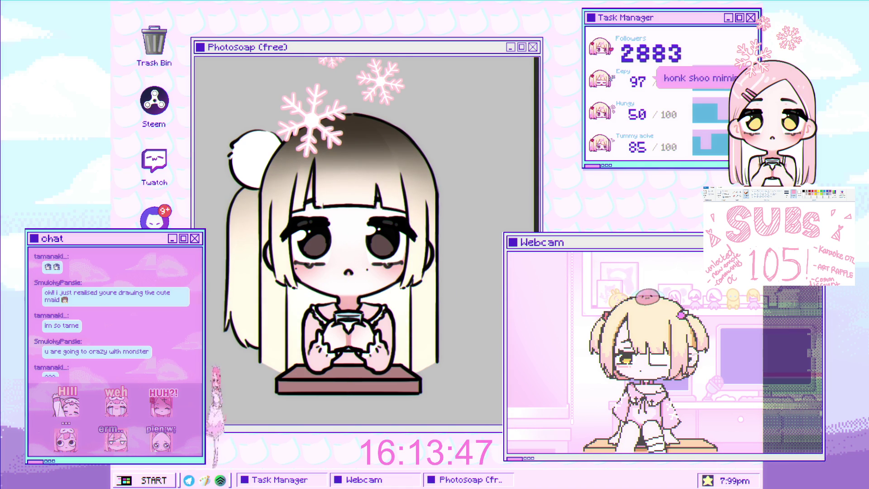
{"action": "key", "text": "ctrl+minus"}
{"action": "scroll", "coordinate": [365, 237], "scroll_direction": "up", "scroll_amount": 2}
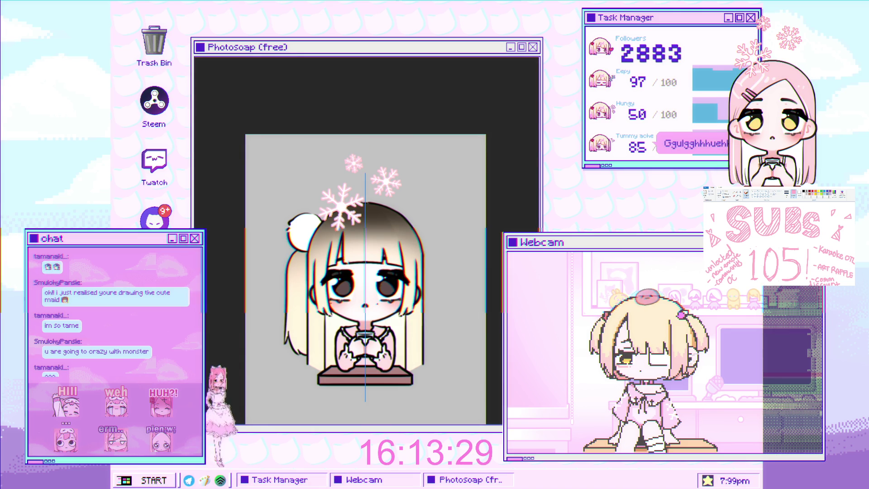
{"action": "scroll", "coordinate": [404, 231], "scroll_direction": "down", "scroll_amount": 1}
Zoom in and out with the scroll wheel and nudge the view to inspect the face
{"action": "scroll", "coordinate": [404, 231], "scroll_direction": "down", "scroll_amount": 1}
{"action": "scroll", "coordinate": [393, 244], "scroll_direction": "up", "scroll_amount": 3}
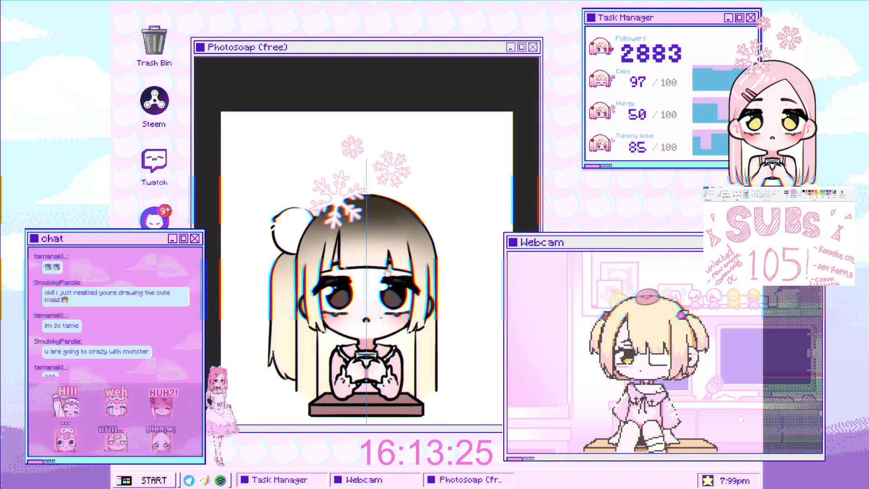
{"action": "scroll", "coordinate": [389, 253], "scroll_direction": "up", "scroll_amount": 4}
{"action": "left_click_drag", "start_coordinate": [403, 241], "coordinate": [402, 245]}
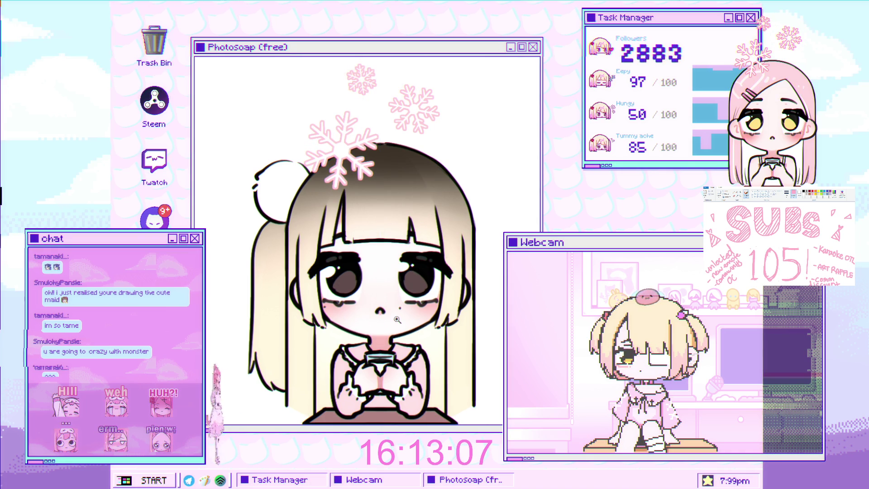
{"action": "scroll", "coordinate": [398, 303], "scroll_direction": "up", "scroll_amount": 1}
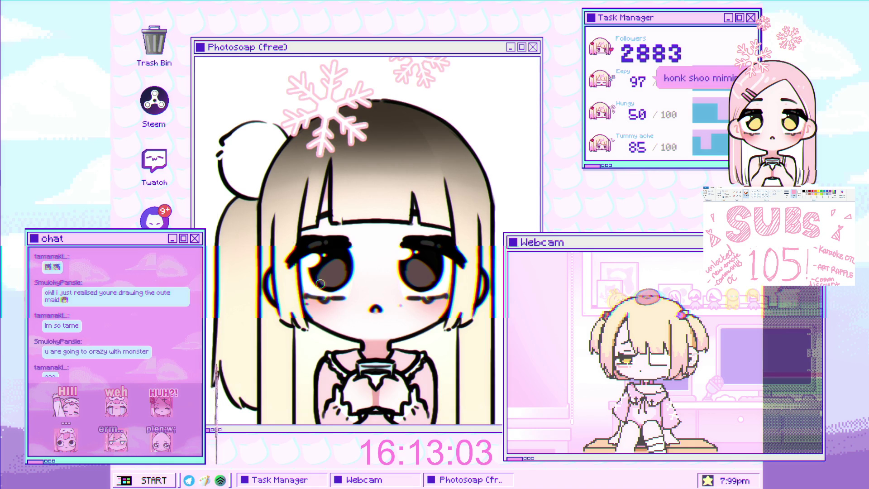
{"action": "scroll", "coordinate": [320, 284], "scroll_direction": "up", "scroll_amount": 1}
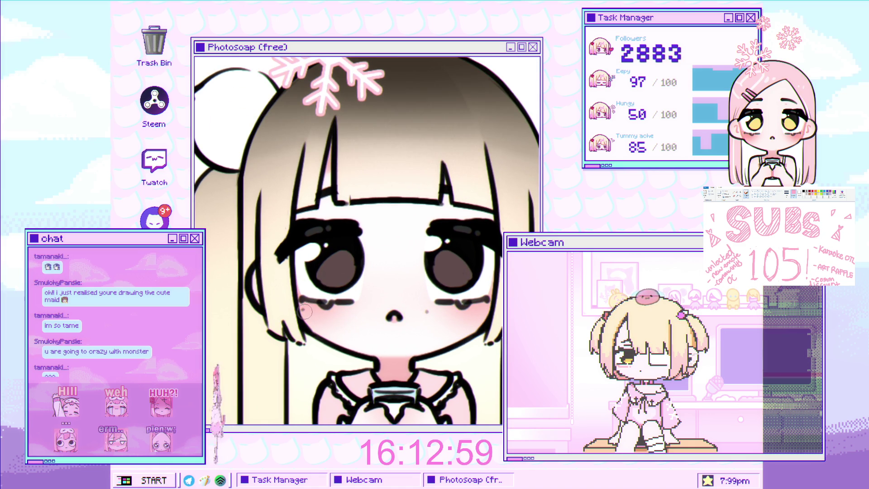
{"action": "scroll", "coordinate": [440, 295], "scroll_direction": "down", "scroll_amount": 3}
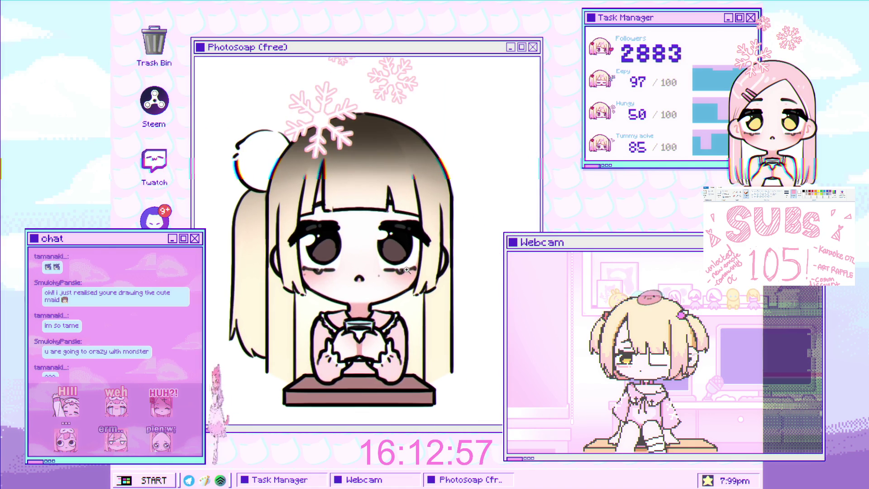
{"action": "scroll", "coordinate": [406, 271], "scroll_direction": "up", "scroll_amount": 2}
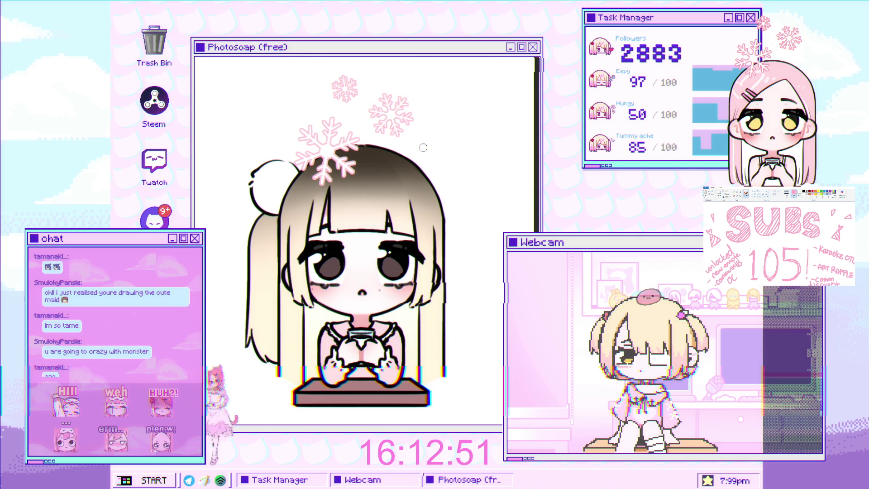
{"action": "scroll", "coordinate": [371, 310], "scroll_direction": "down", "scroll_amount": 1}
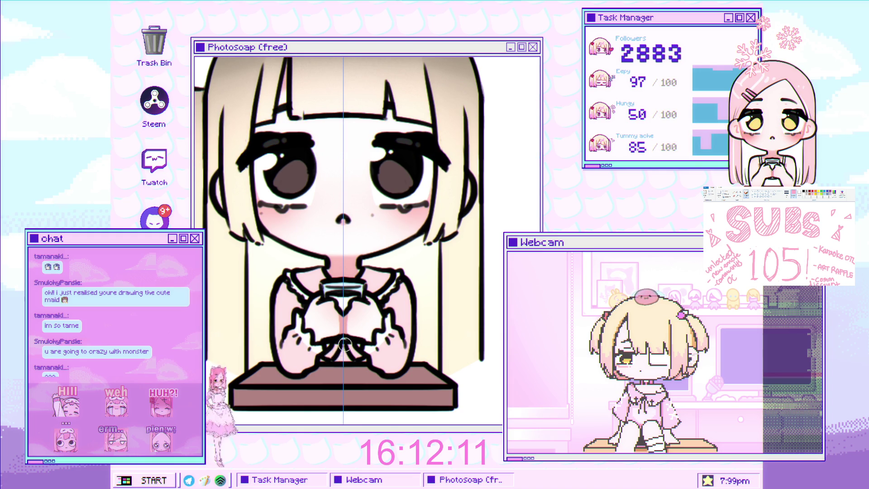
Zoom in to check the hand lines, zoom back out, then zoom in on the face
{"action": "scroll", "coordinate": [340, 348], "scroll_direction": "up", "scroll_amount": 2}
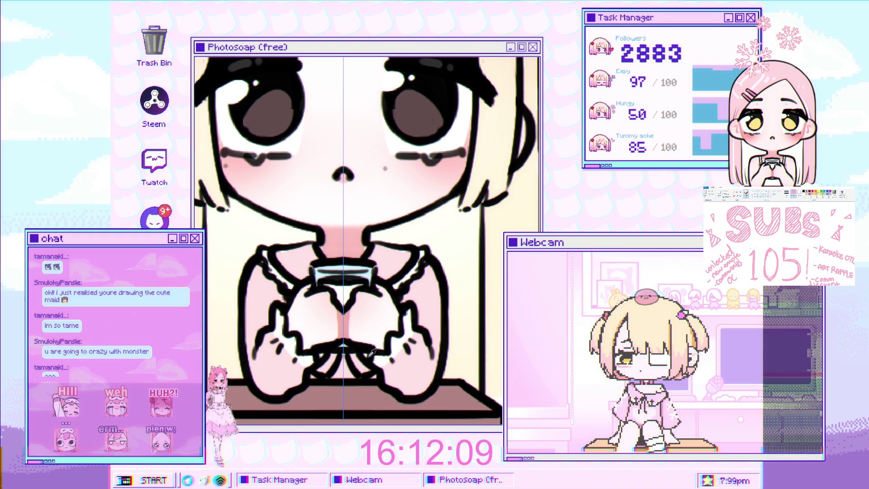
{"action": "scroll", "coordinate": [371, 340], "scroll_direction": "down", "scroll_amount": 3}
{"action": "scroll", "coordinate": [370, 339], "scroll_direction": "down", "scroll_amount": 1}
{"action": "scroll", "coordinate": [374, 165], "scroll_direction": "down", "scroll_amount": 3}
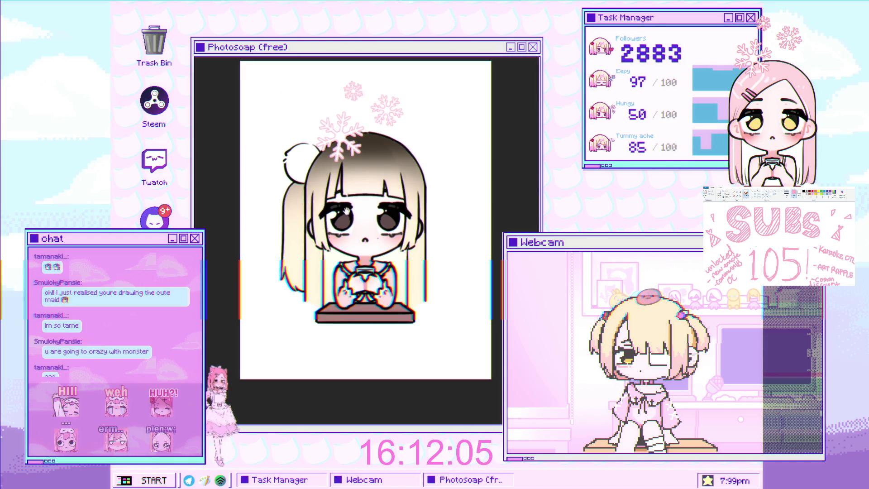
{"action": "scroll", "coordinate": [318, 281], "scroll_direction": "up", "scroll_amount": 3}
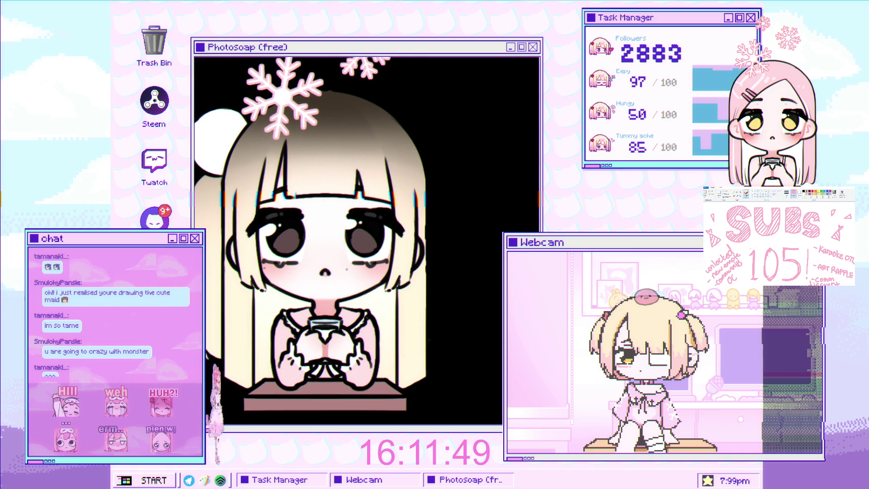
{"action": "left_click", "coordinate": [428, 277]}
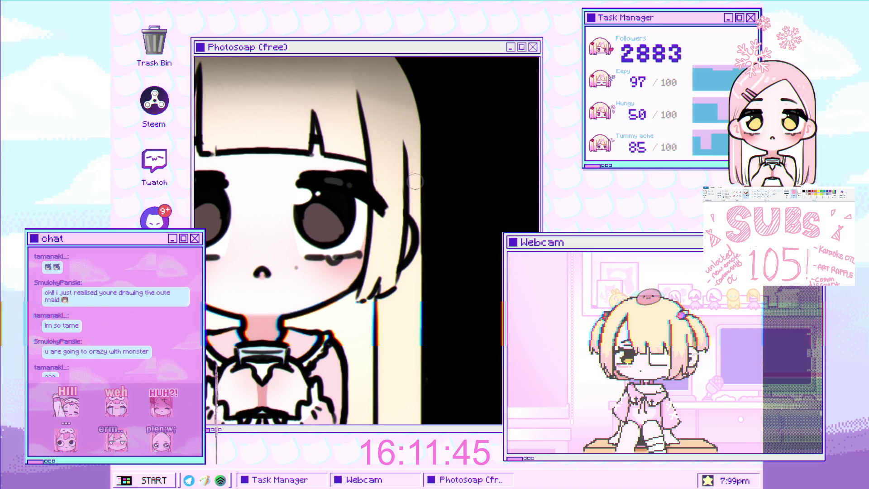
Zoom back out to view the girl's face and hands against the transparent checkerboard
{"action": "left_click", "coordinate": [430, 200], "text": "alt"}
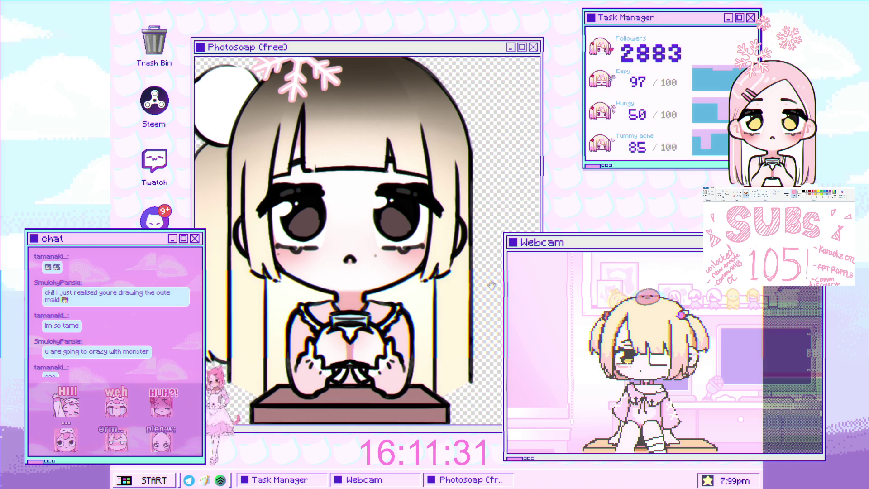
{"action": "scroll", "coordinate": [479, 301], "scroll_direction": "down", "scroll_amount": 2}
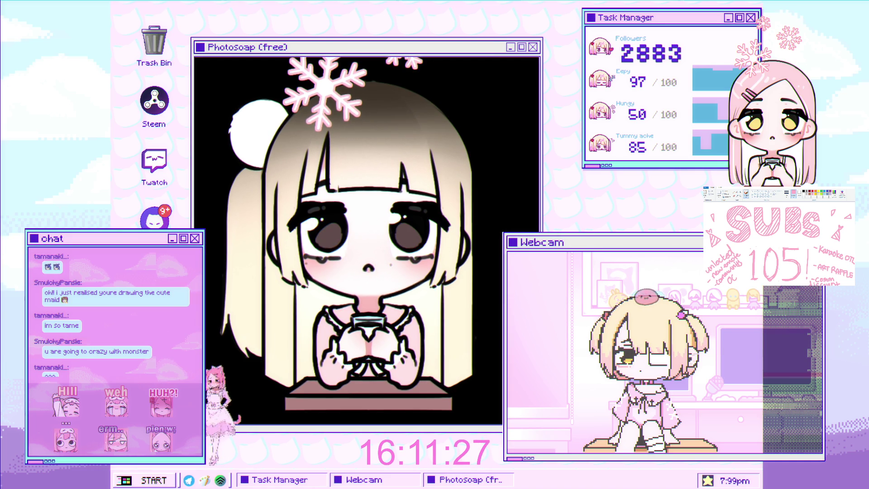
{"action": "scroll", "coordinate": [500, 344], "scroll_direction": "down", "scroll_amount": 4}
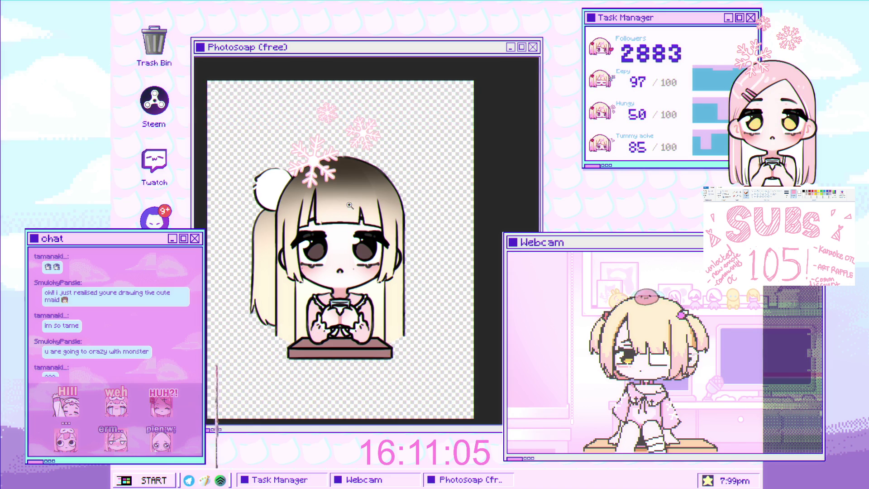
Paint a small white heart on the girl's hair above her bangs, then zoom back out
{"action": "scroll", "coordinate": [306, 175], "scroll_direction": "up", "scroll_amount": 5}
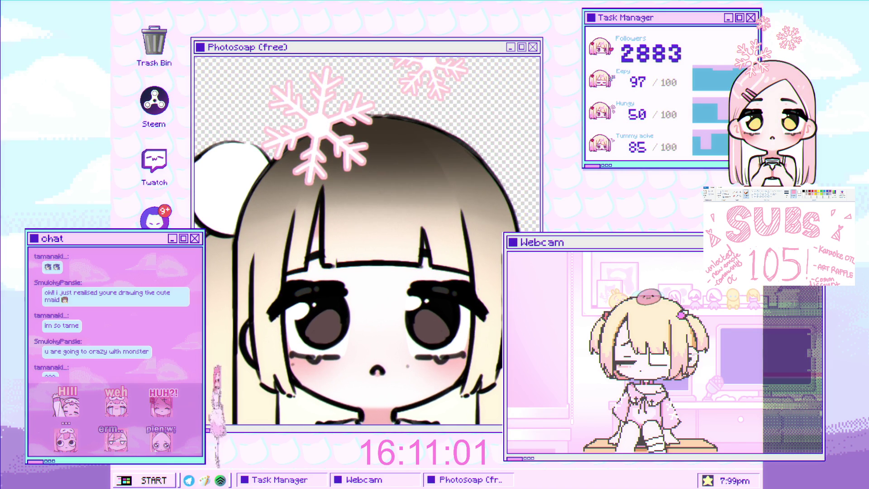
{"action": "scroll", "coordinate": [272, 212], "scroll_direction": "up", "scroll_amount": 2}
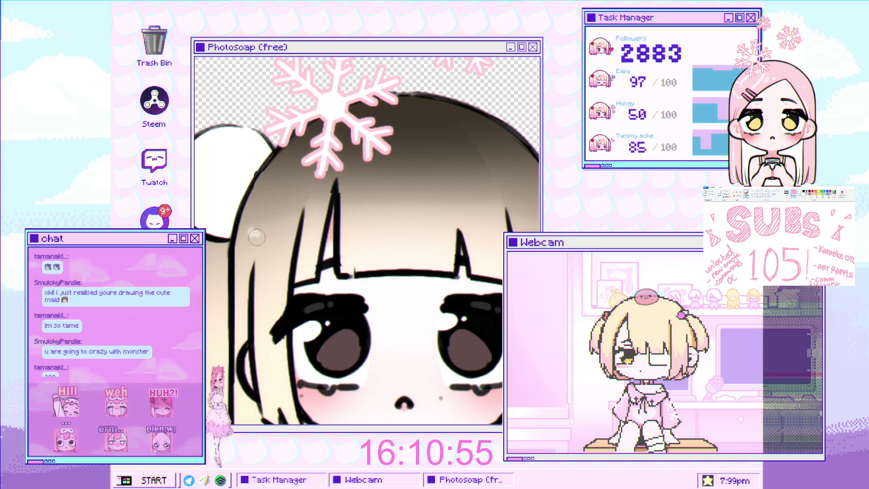
{"action": "left_click_drag", "start_coordinate": [262, 233], "coordinate": [267, 229]}
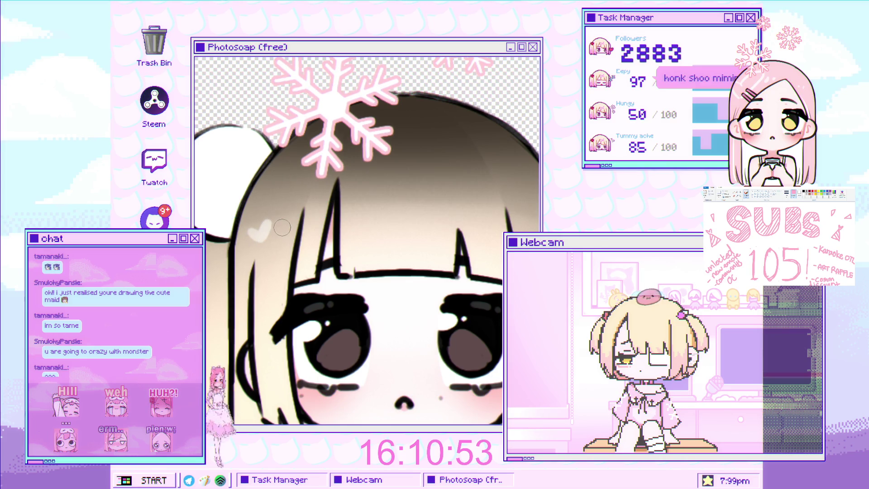
{"action": "scroll", "coordinate": [285, 224], "scroll_direction": "right", "scroll_amount": 3}
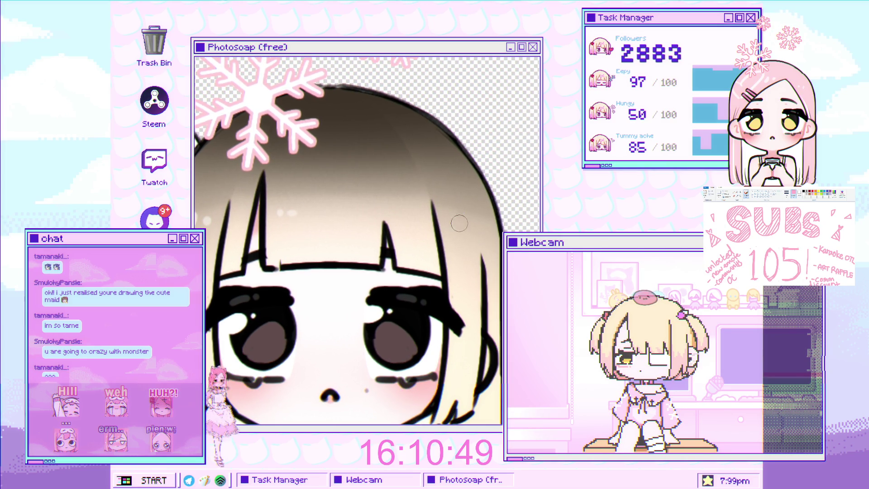
{"action": "key", "text": "v"}
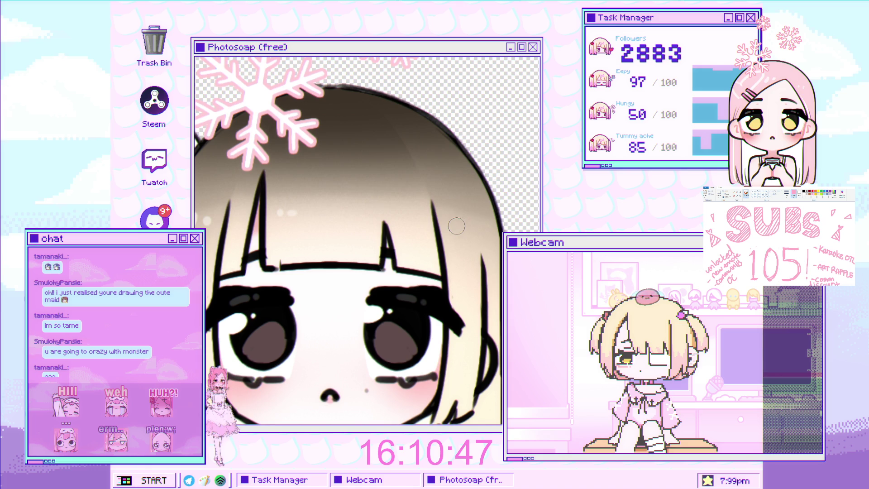
{"action": "scroll", "coordinate": [456, 226], "scroll_direction": "down", "scroll_amount": 6}
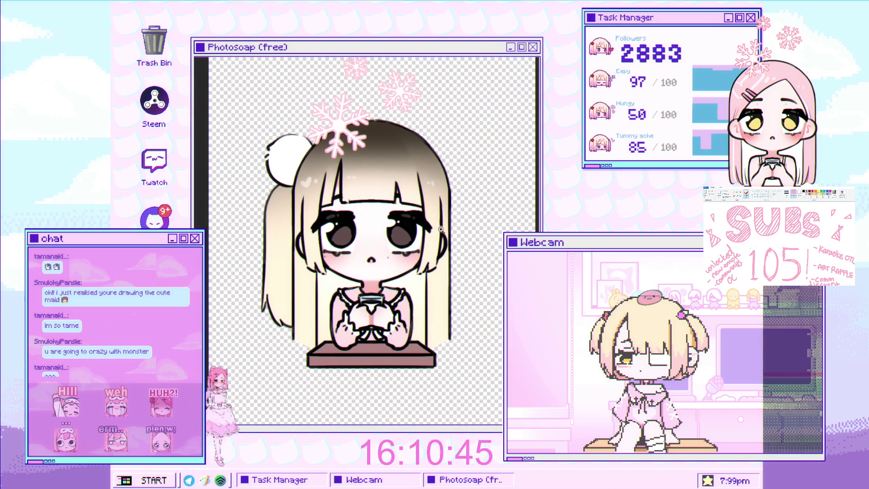
{"action": "scroll", "coordinate": [362, 227], "scroll_direction": "up", "scroll_amount": 1}
{"action": "key", "text": "b"}
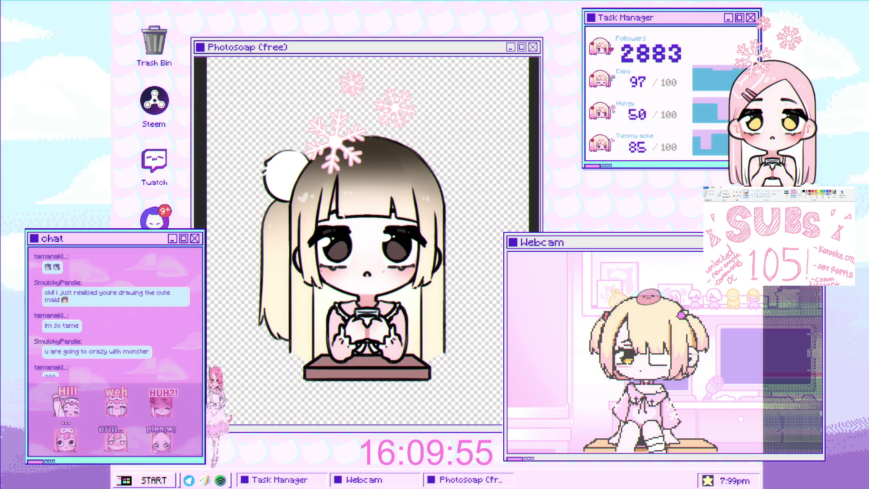
Open the grey sketch of the cat-eared girl and pan it to frame her head
{"action": "left_click", "coordinate": [340, 252]}
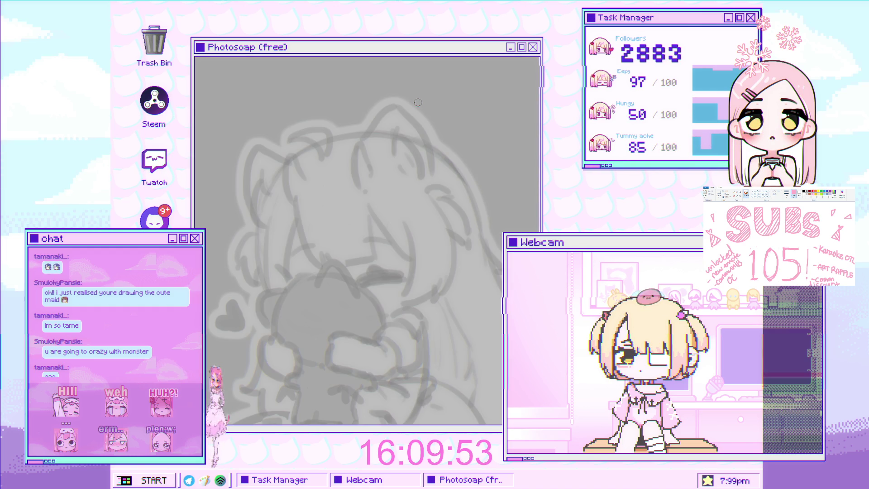
{"action": "mouse_move", "coordinate": [340, 252]}
{"action": "left_mouse_down"}
{"action": "mouse_move", "coordinate": [316, 203]}
{"action": "mouse_move", "coordinate": [298, 217]}
{"action": "mouse_move", "coordinate": [383, 202]}
{"action": "left_mouse_up"}
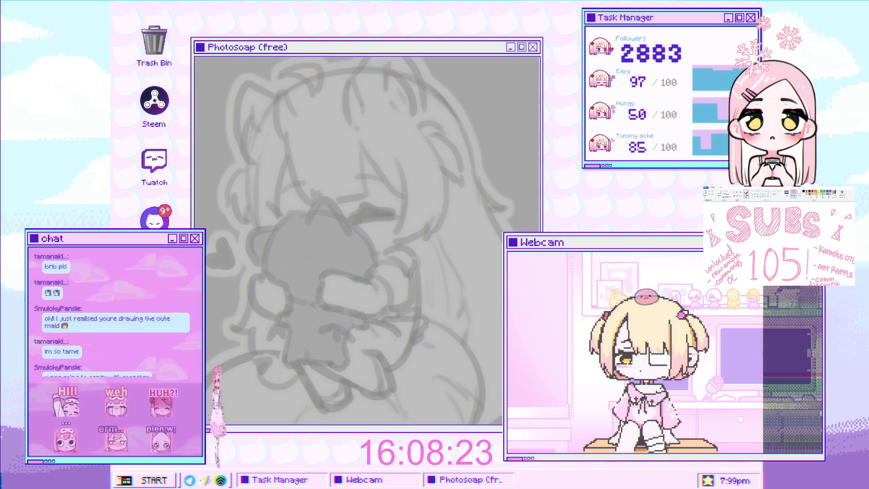
{"action": "scroll", "coordinate": [362, 200], "scroll_direction": "down", "scroll_amount": 3}
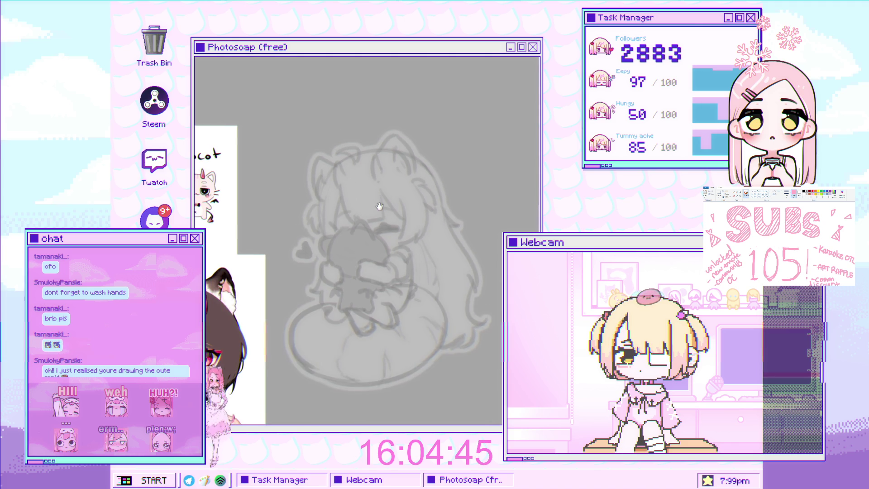
{"action": "scroll", "coordinate": [362, 164], "scroll_direction": "up", "scroll_amount": 3}
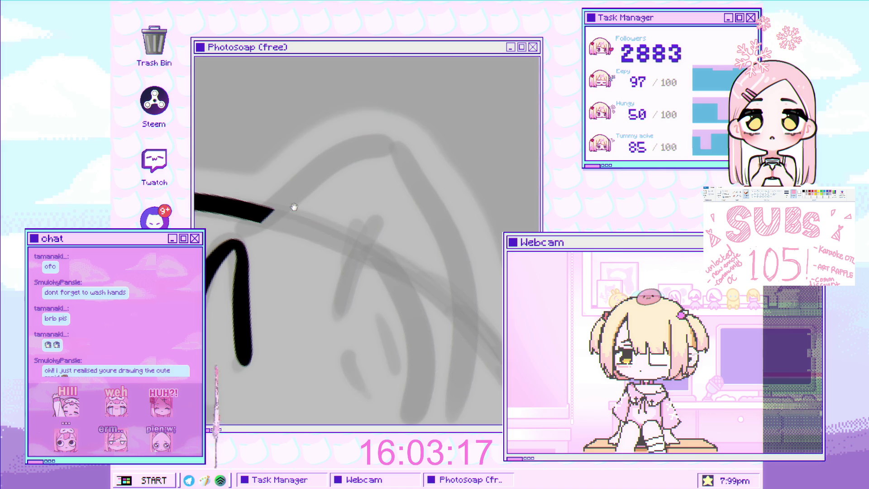
Ink a rising hair stroke and a curved bang stroke, thickening the joint where lines meet
{"action": "left_click_drag", "start_coordinate": [282, 204], "coordinate": [377, 145]}
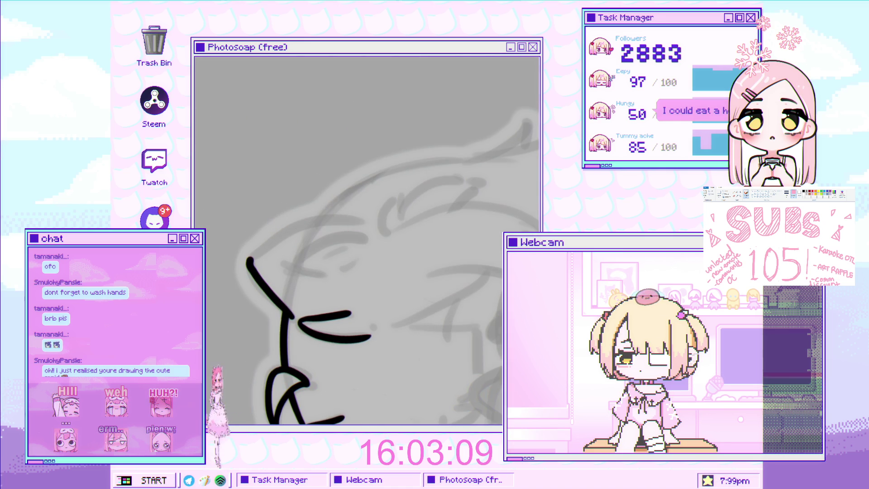
{"action": "left_click", "coordinate": [301, 230]}
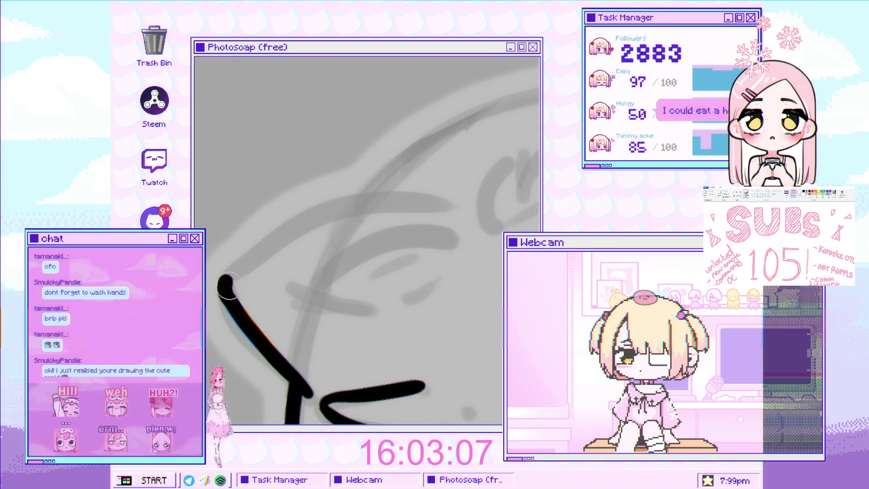
{"action": "left_click_drag", "start_coordinate": [241, 263], "coordinate": [427, 200]}
{"action": "left_click_drag", "start_coordinate": [237, 274], "coordinate": [223, 283]}
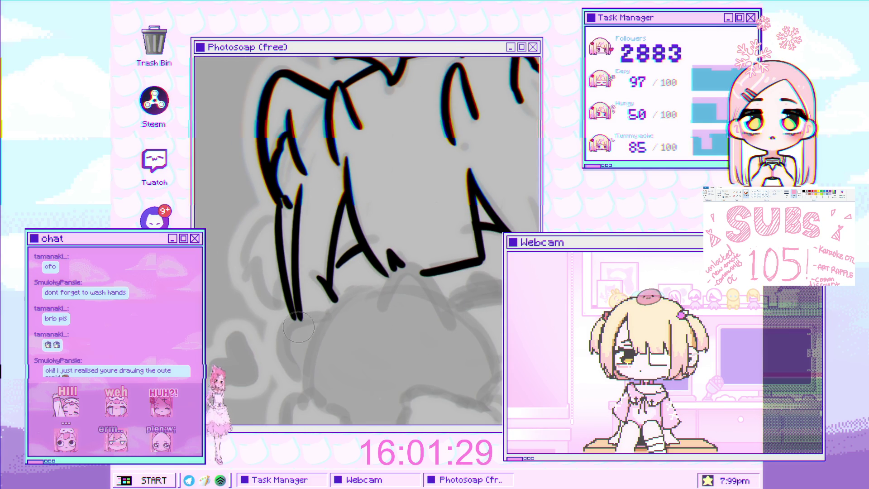
{"action": "key", "text": "ctrl+minus"}
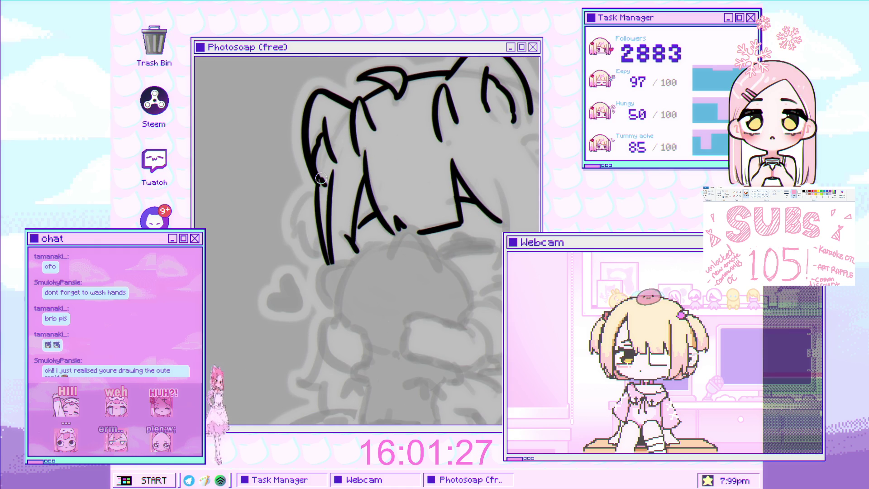
Ink a curved hair strand down-left and its zigzag hair tips, redoing shaky strokes
{"action": "scroll", "coordinate": [318, 173], "scroll_direction": "up", "scroll_amount": 5}
{"action": "mouse_move", "coordinate": [365, 159]}
{"action": "left_mouse_down"}
{"action": "mouse_move", "coordinate": [294, 224]}
{"action": "mouse_move", "coordinate": [297, 294]}
{"action": "left_mouse_up"}
{"action": "key", "text": "ctrl+z"}
{"action": "left_click_drag", "start_coordinate": [364, 163], "coordinate": [299, 292]}
{"action": "scroll", "coordinate": [320, 242], "scroll_direction": "down", "scroll_amount": 2}
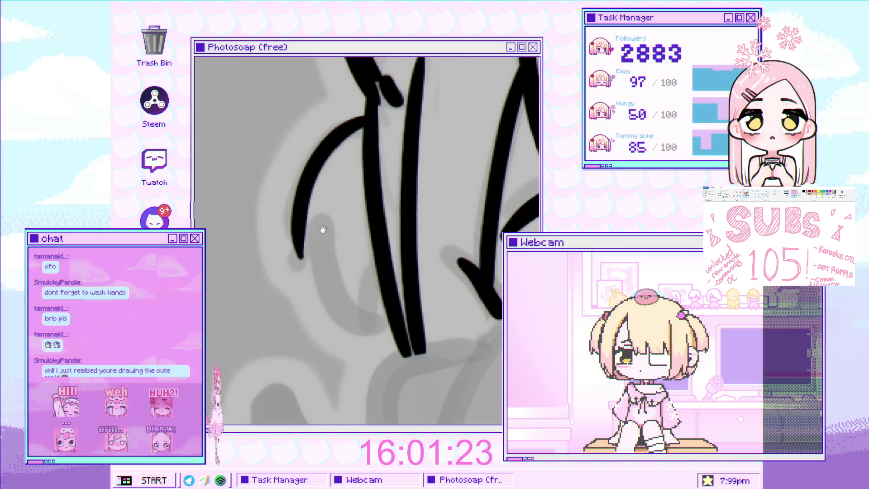
{"action": "mouse_move", "coordinate": [303, 245]}
{"action": "left_mouse_down"}
{"action": "mouse_move", "coordinate": [323, 209]}
{"action": "mouse_move", "coordinate": [355, 280]}
{"action": "left_mouse_up"}
{"action": "key", "text": "ctrl+z"}
{"action": "key", "text": "ctrl+z"}
{"action": "left_click_drag", "start_coordinate": [303, 246], "coordinate": [366, 313]}
{"action": "mouse_move", "coordinate": [319, 217]}
{"action": "left_mouse_down"}
{"action": "mouse_move", "coordinate": [392, 326]}
{"action": "mouse_move", "coordinate": [319, 226]}
{"action": "mouse_move", "coordinate": [376, 312]}
{"action": "left_mouse_up"}
{"action": "key", "text": "ctrl+z"}
{"action": "left_click_drag", "start_coordinate": [357, 272], "coordinate": [306, 266]}
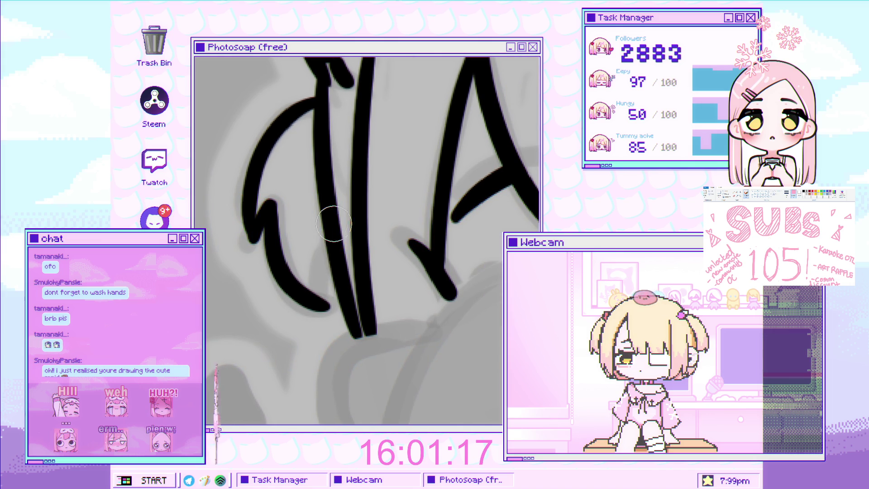
Reframe the whole head and ink the curved stroke left of the A shape
{"action": "scroll", "coordinate": [333, 277], "scroll_direction": "down", "scroll_amount": 5}
{"action": "mouse_move", "coordinate": [507, 199]}
{"action": "left_mouse_down"}
{"action": "mouse_move", "coordinate": [417, 195]}
{"action": "mouse_move", "coordinate": [394, 172]}
{"action": "left_mouse_up"}
{"action": "scroll", "coordinate": [395, 173], "scroll_direction": "down", "scroll_amount": 3}
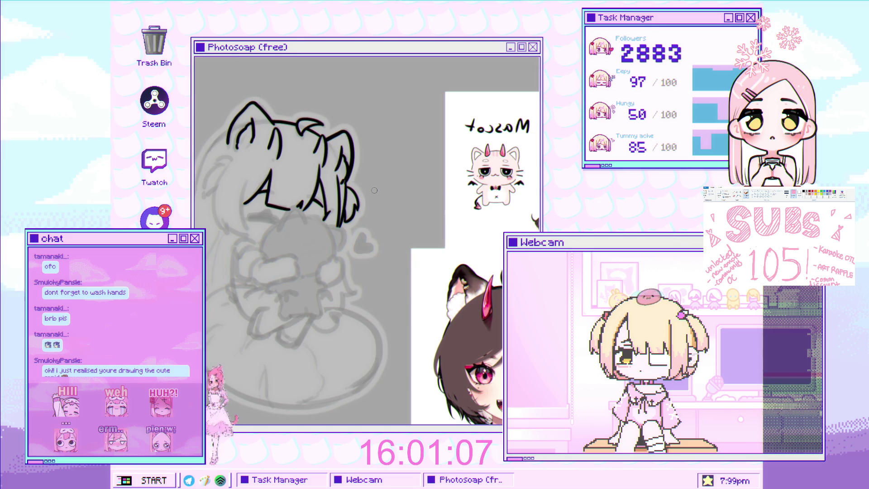
{"action": "scroll", "coordinate": [375, 191], "scroll_direction": "up", "scroll_amount": 5}
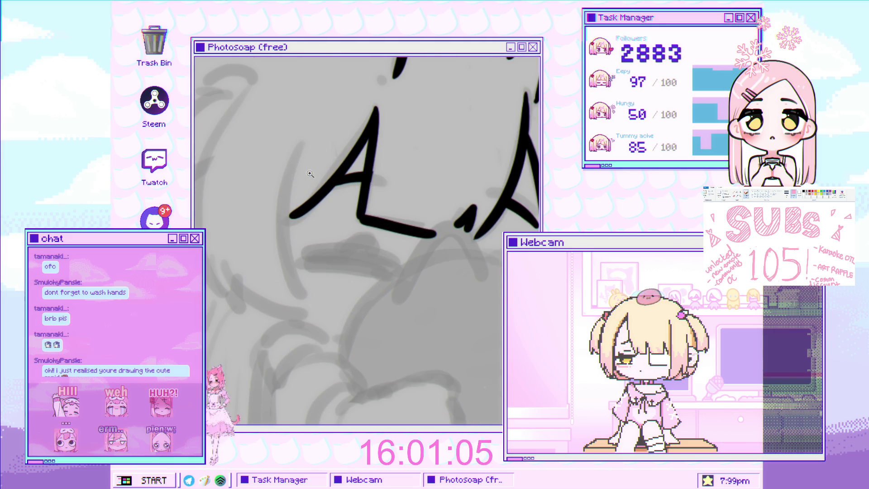
{"action": "scroll", "coordinate": [313, 165], "scroll_direction": "up", "scroll_amount": 2}
{"action": "left_click_drag", "start_coordinate": [308, 98], "coordinate": [295, 299]}
{"action": "key", "text": "ctrl+z"}
{"action": "mouse_move", "coordinate": [306, 95]}
{"action": "left_mouse_down"}
{"action": "mouse_move", "coordinate": [290, 194]}
{"action": "mouse_move", "coordinate": [298, 337]}
{"action": "mouse_move", "coordinate": [285, 178]}
{"action": "mouse_move", "coordinate": [305, 290]}
{"action": "left_mouse_up"}
{"action": "key", "text": "ctrl+z"}
{"action": "key", "text": "ctrl+z"}
{"action": "left_click_drag", "start_coordinate": [309, 107], "coordinate": [315, 304]}
{"action": "key", "text": "ctrl+z"}
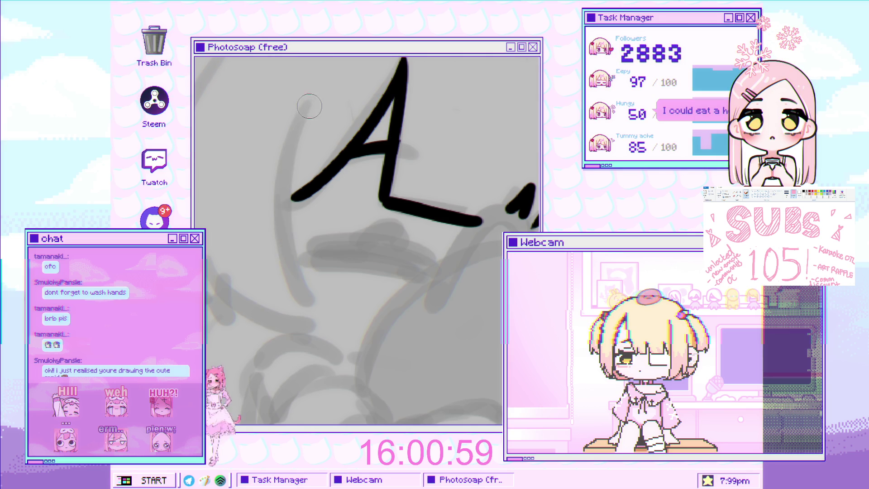
{"action": "left_click_drag", "start_coordinate": [308, 105], "coordinate": [315, 312]}
Ink a long curve left of the bangs and a hair stroke sweeping down-right from it
{"action": "mouse_move", "coordinate": [311, 225]}
{"action": "left_mouse_down"}
{"action": "mouse_move", "coordinate": [301, 184]}
{"action": "mouse_move", "coordinate": [300, 277]}
{"action": "mouse_move", "coordinate": [317, 210]}
{"action": "mouse_move", "coordinate": [323, 221]}
{"action": "left_mouse_up"}
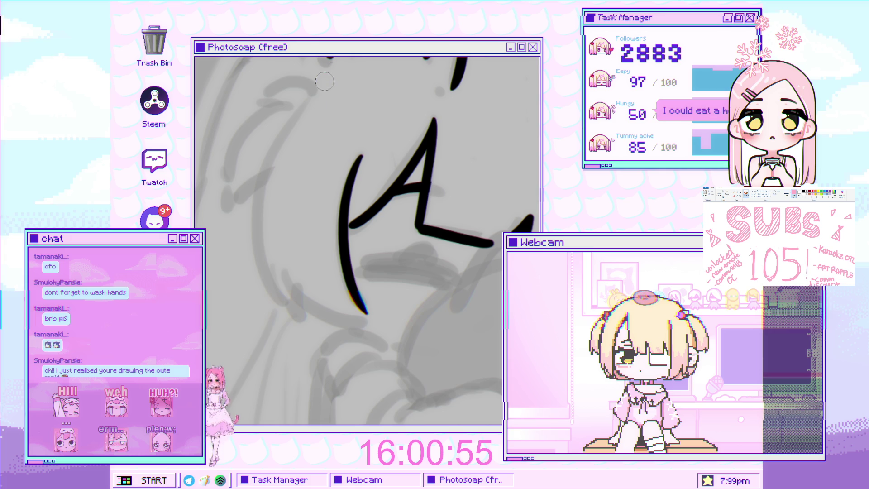
{"action": "left_click_drag", "start_coordinate": [336, 69], "coordinate": [265, 216]}
{"action": "key", "text": "ctrl+z"}
{"action": "left_click_drag", "start_coordinate": [333, 70], "coordinate": [301, 314]}
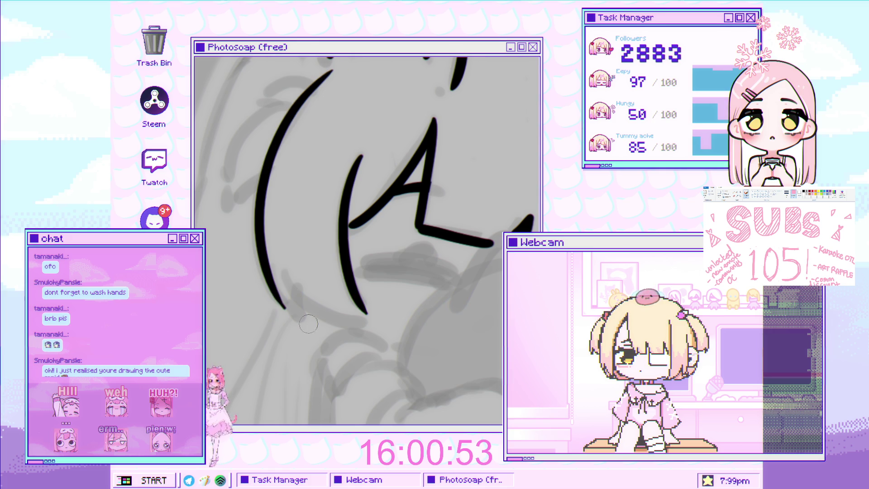
{"action": "left_click_drag", "start_coordinate": [289, 251], "coordinate": [301, 303]}
{"action": "mouse_move", "coordinate": [285, 337]}
{"action": "left_mouse_down"}
{"action": "mouse_move", "coordinate": [277, 261]}
{"action": "mouse_move", "coordinate": [317, 326]}
{"action": "left_mouse_up"}
{"action": "key", "text": "ctrl+z"}
{"action": "mouse_move", "coordinate": [262, 247]}
{"action": "left_mouse_down"}
{"action": "mouse_move", "coordinate": [317, 325]}
{"action": "mouse_move", "coordinate": [373, 346]}
{"action": "left_mouse_up"}
{"action": "key", "text": "ctrl+z"}
{"action": "left_click_drag", "start_coordinate": [263, 247], "coordinate": [374, 346]}
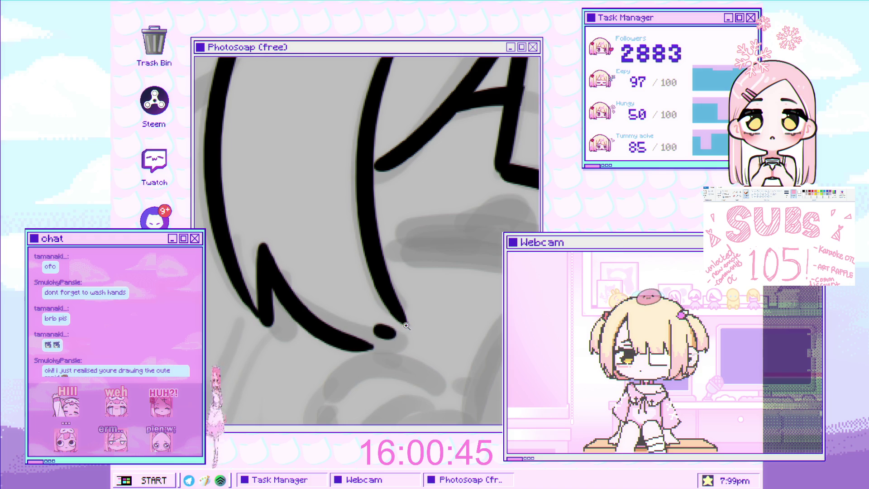
Ink the inner hair strand running down-right beside the face
{"action": "left_click_drag", "start_coordinate": [412, 321], "coordinate": [360, 223]}
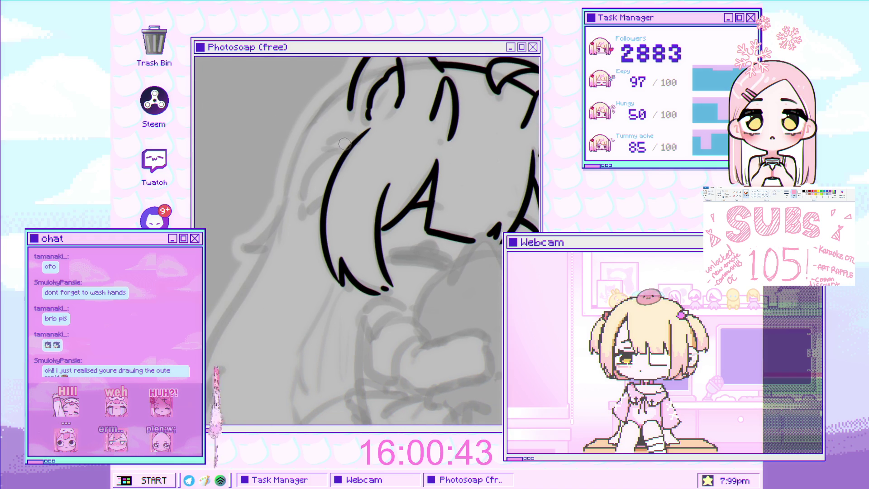
{"action": "mouse_move", "coordinate": [406, 234]}
{"action": "left_mouse_down"}
{"action": "mouse_move", "coordinate": [430, 271]}
{"action": "mouse_move", "coordinate": [420, 308]}
{"action": "left_mouse_up"}
{"action": "key", "text": "ctrl+z"}
{"action": "left_click_drag", "start_coordinate": [399, 271], "coordinate": [420, 297]}
{"action": "key", "text": "ctrl+z"}
{"action": "left_click_drag", "start_coordinate": [385, 244], "coordinate": [422, 310]}
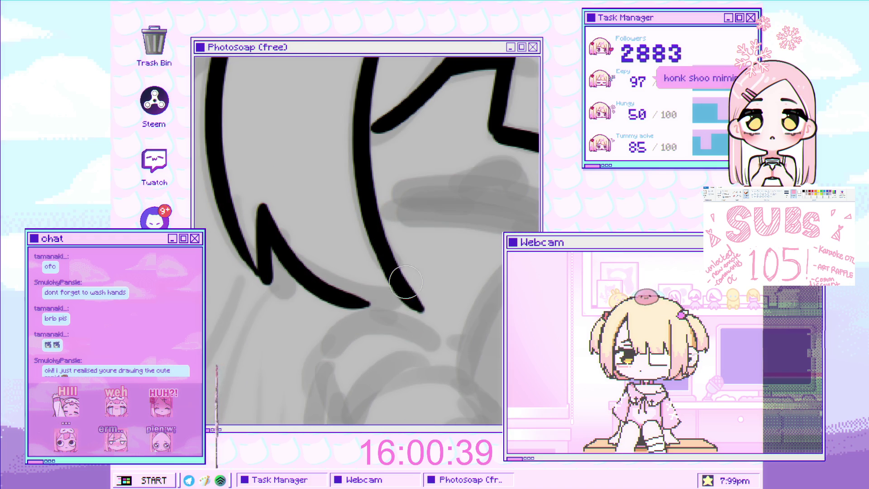
{"action": "scroll", "coordinate": [382, 297], "scroll_direction": "down", "scroll_amount": 3}
Rotate the view and ink a curved stroke and long hair strand down the left, removing a stray dot
{"action": "left_click_drag", "start_coordinate": [461, 190], "coordinate": [488, 99]}
{"action": "scroll", "coordinate": [389, 137], "scroll_direction": "up", "scroll_amount": 5}
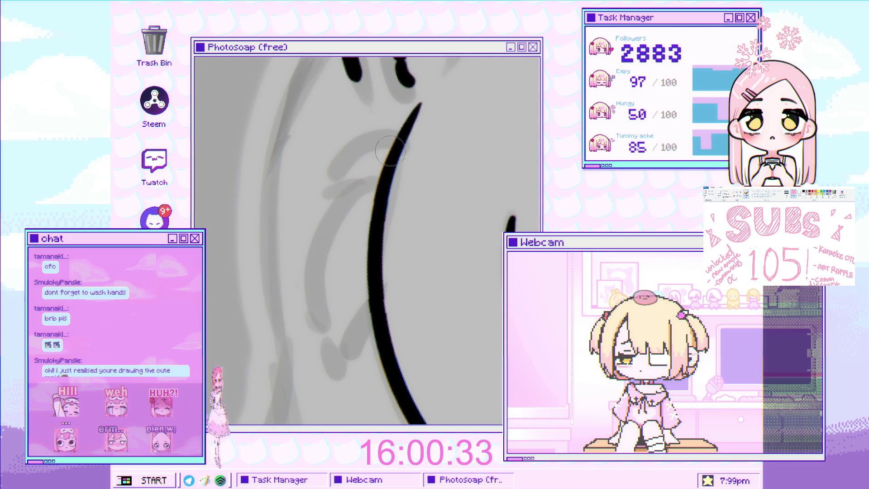
{"action": "mouse_move", "coordinate": [401, 151]}
{"action": "left_mouse_down"}
{"action": "mouse_move", "coordinate": [421, 81]}
{"action": "mouse_move", "coordinate": [342, 132]}
{"action": "mouse_move", "coordinate": [292, 225]}
{"action": "left_mouse_up"}
{"action": "key", "text": "ctrl+z"}
{"action": "left_click_drag", "start_coordinate": [333, 110], "coordinate": [292, 225]}
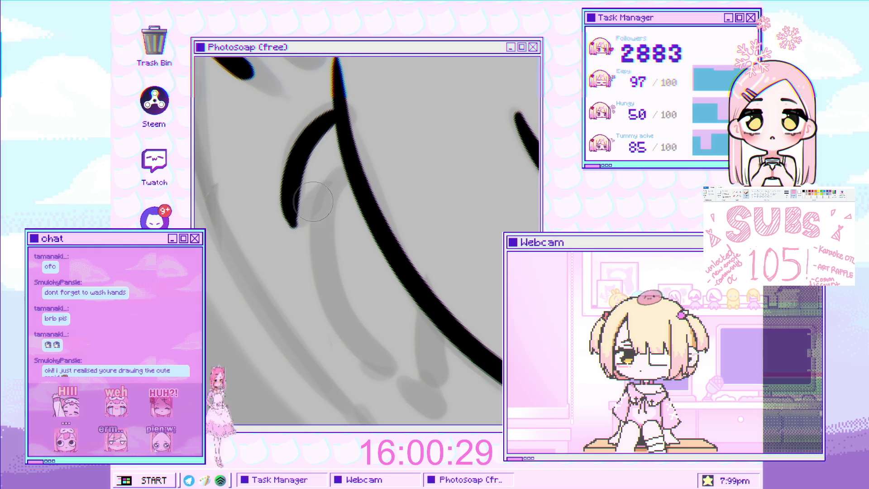
{"action": "left_click", "coordinate": [322, 197]}
{"action": "left_click", "coordinate": [323, 194]}
{"action": "mouse_move", "coordinate": [326, 252]}
{"action": "left_mouse_down"}
{"action": "mouse_move", "coordinate": [329, 154]}
{"action": "mouse_move", "coordinate": [280, 276]}
{"action": "left_mouse_up"}
{"action": "key", "text": "ctrl+z"}
{"action": "mouse_move", "coordinate": [323, 131]}
{"action": "left_mouse_down"}
{"action": "mouse_move", "coordinate": [274, 199]}
{"action": "mouse_move", "coordinate": [284, 297]}
{"action": "left_mouse_up"}
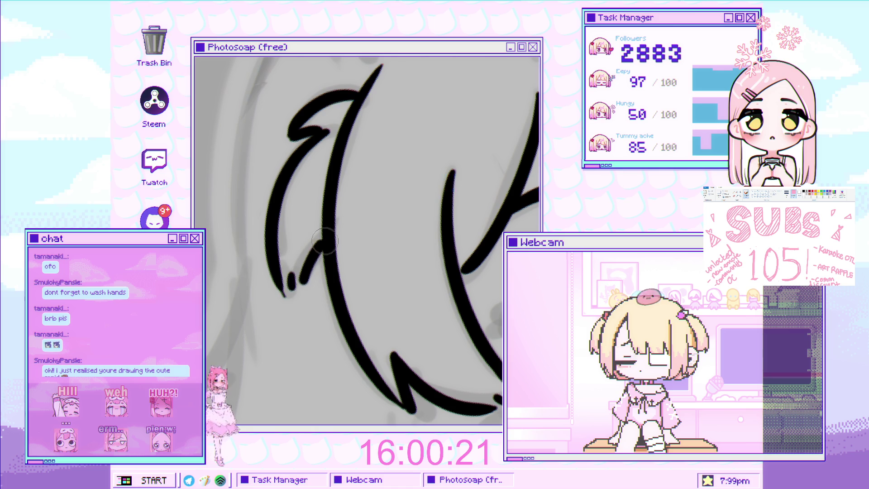
{"action": "mouse_move", "coordinate": [306, 269]}
{"action": "left_mouse_down"}
{"action": "mouse_move", "coordinate": [335, 261]}
{"action": "mouse_move", "coordinate": [355, 231]}
{"action": "left_mouse_up"}
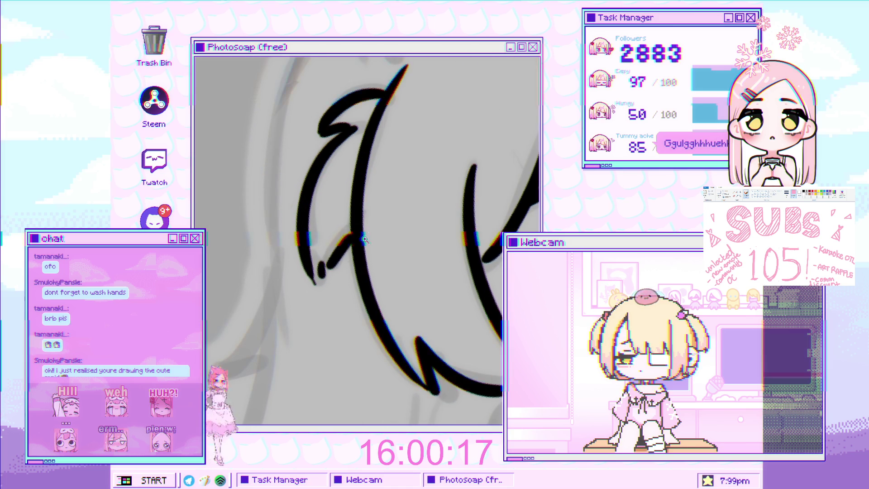
{"action": "scroll", "coordinate": [402, 198], "scroll_direction": "down", "scroll_amount": 5}
{"action": "scroll", "coordinate": [448, 173], "scroll_direction": "down", "scroll_amount": 5}
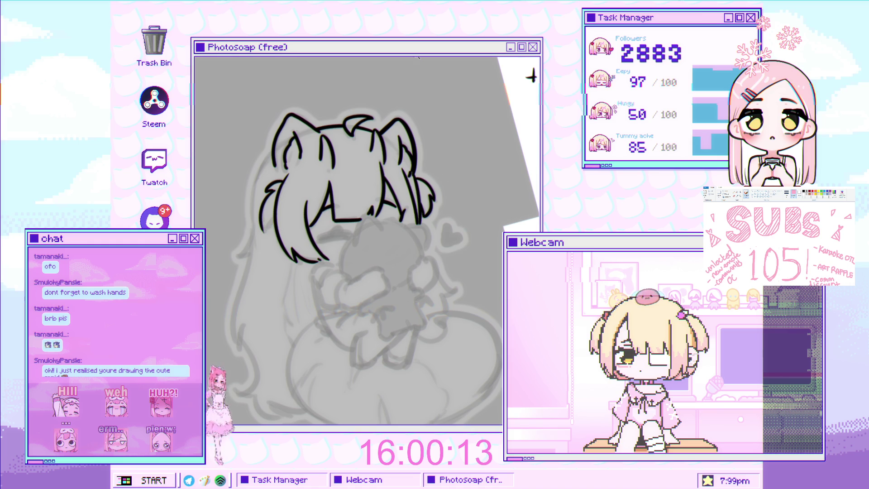
Ink a long curved hair strand down from the loop, undoing the blobbed and thin strokes
{"action": "scroll", "coordinate": [297, 148], "scroll_direction": "up", "scroll_amount": 5}
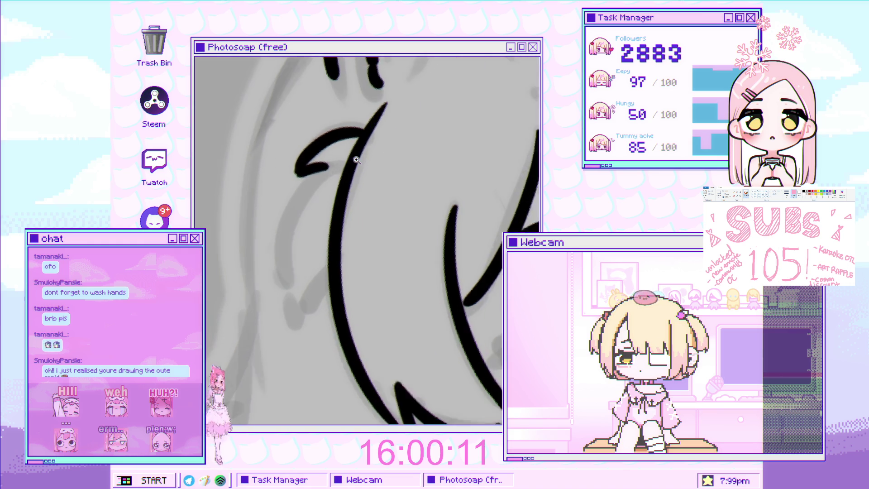
{"action": "left_click_drag", "start_coordinate": [333, 170], "coordinate": [283, 314]}
{"action": "key", "text": "ctrl+z"}
{"action": "left_click_drag", "start_coordinate": [335, 159], "coordinate": [286, 316]}
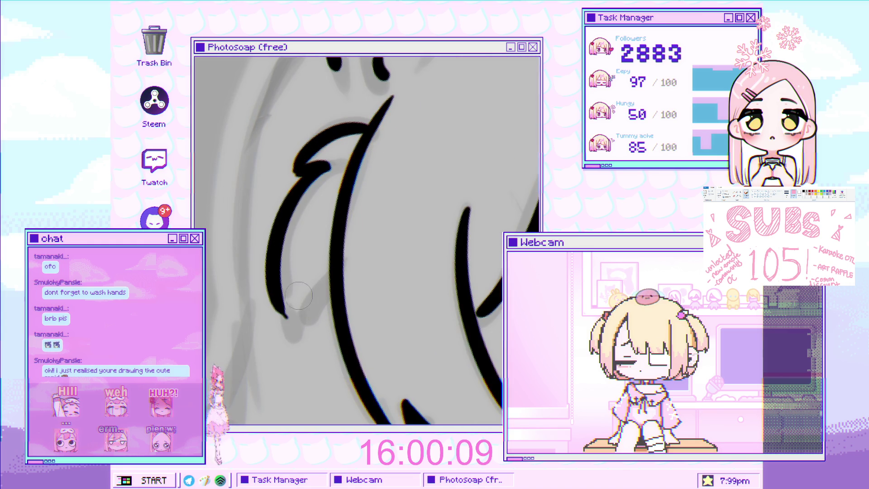
{"action": "key", "text": "ctrl+z"}
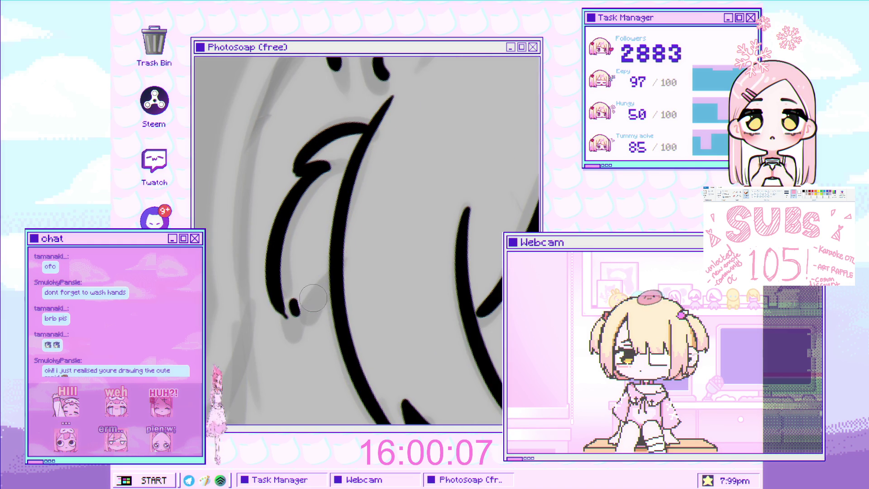
{"action": "scroll", "coordinate": [339, 274], "scroll_direction": "down", "scroll_amount": 5}
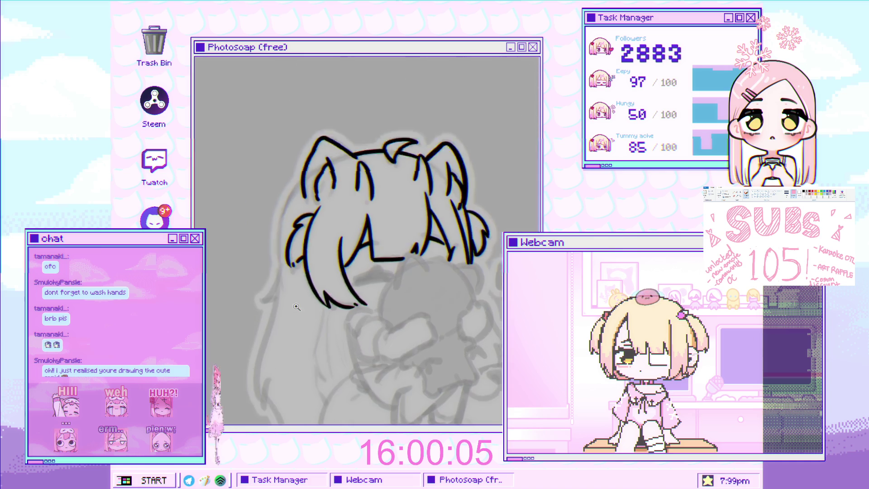
{"action": "scroll", "coordinate": [326, 244], "scroll_direction": "up", "scroll_amount": 5}
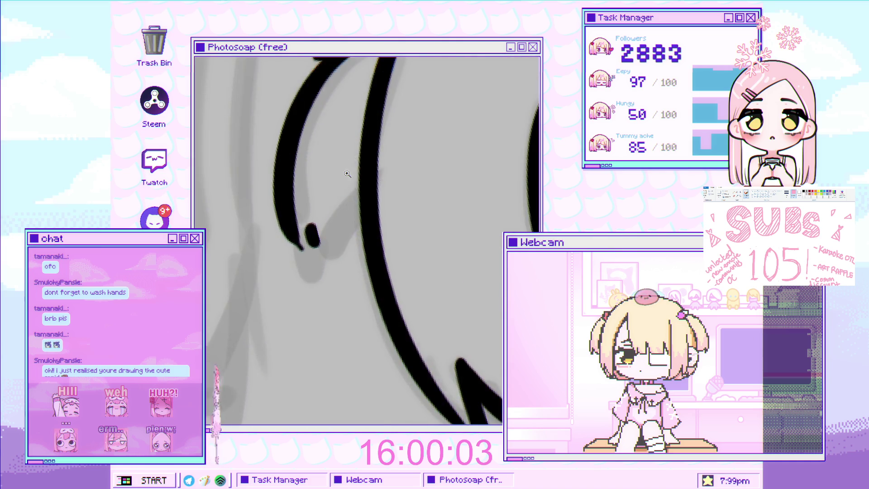
{"action": "scroll", "coordinate": [320, 196], "scroll_direction": "up", "scroll_amount": 2}
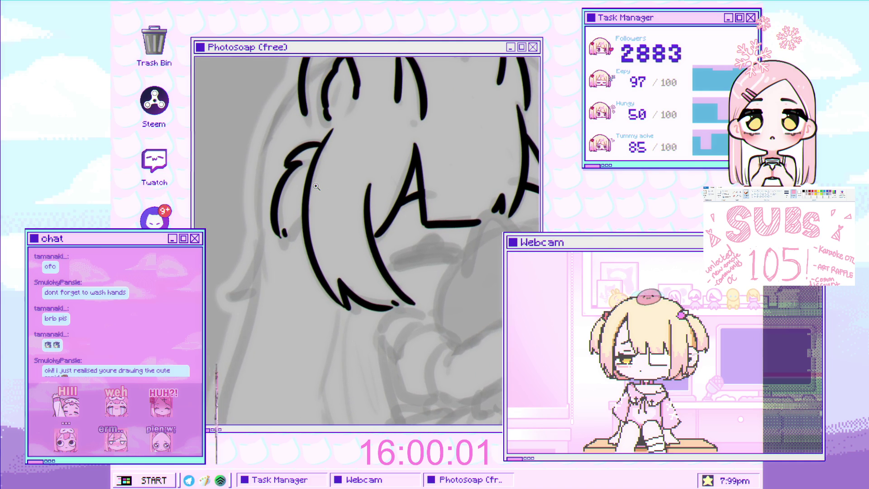
{"action": "scroll", "coordinate": [290, 206], "scroll_direction": "down", "scroll_amount": 3}
{"action": "scroll", "coordinate": [316, 199], "scroll_direction": "up", "scroll_amount": 6}
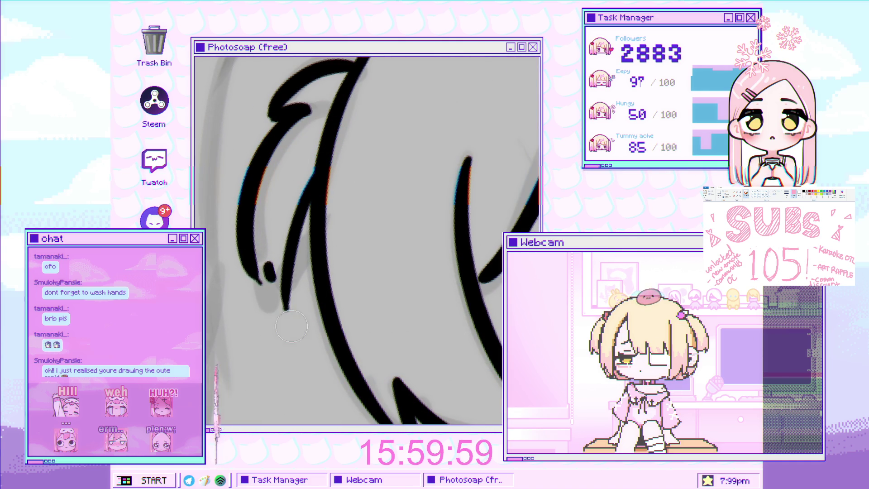
{"action": "key", "text": "ctrl+z"}
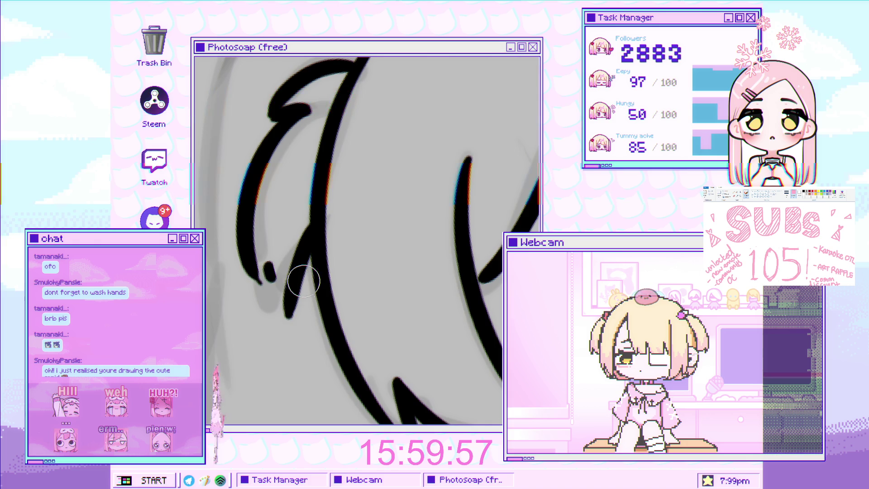
Ink the long left edge of the hair in one sweeping stroke
{"action": "scroll", "coordinate": [303, 284], "scroll_direction": "down", "scroll_amount": 3}
{"action": "scroll", "coordinate": [299, 244], "scroll_direction": "up", "scroll_amount": 3}
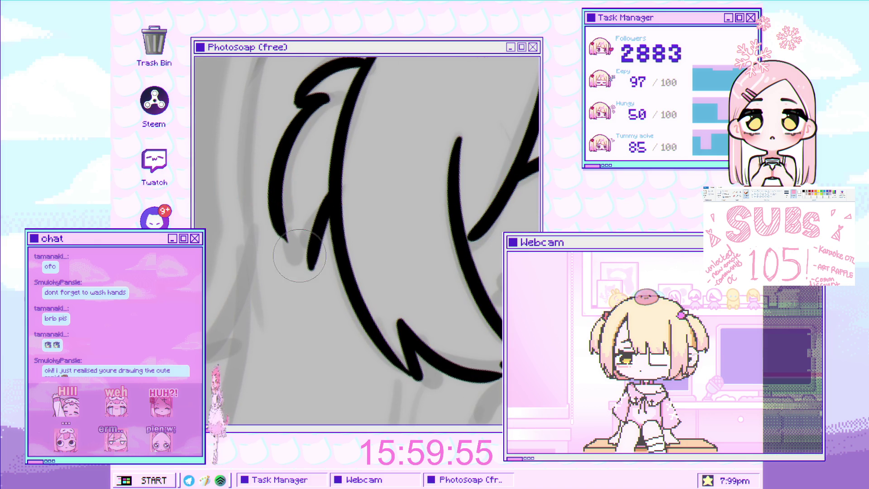
{"action": "scroll", "coordinate": [296, 239], "scroll_direction": "down", "scroll_amount": 5}
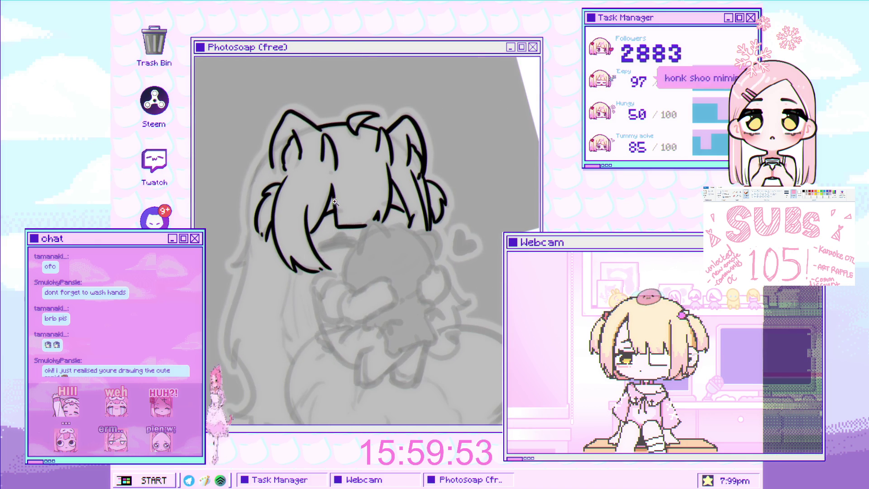
{"action": "scroll", "coordinate": [308, 180], "scroll_direction": "up", "scroll_amount": 1}
{"action": "scroll", "coordinate": [384, 152], "scroll_direction": "up", "scroll_amount": 1}
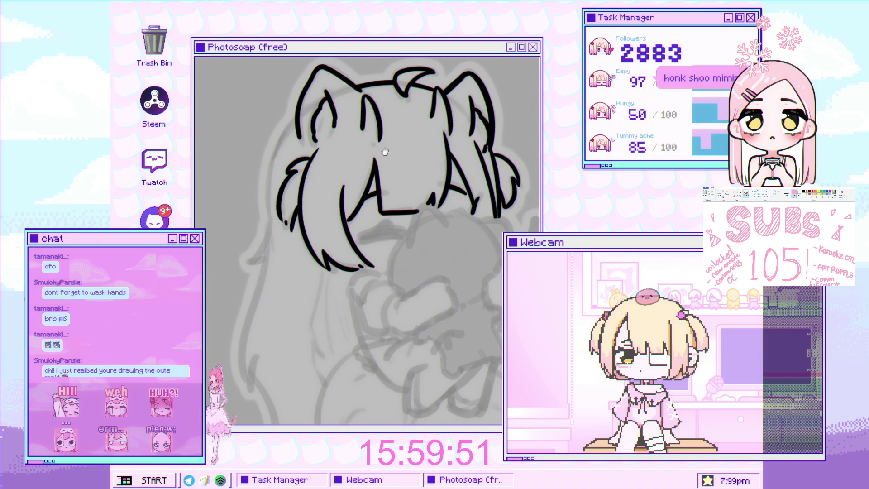
{"action": "scroll", "coordinate": [337, 168], "scroll_direction": "up", "scroll_amount": 4}
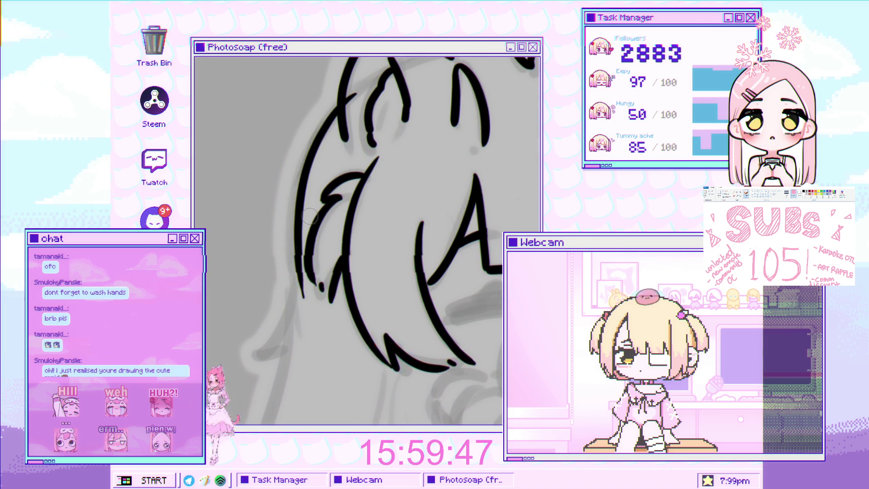
{"action": "mouse_move", "coordinate": [349, 104]}
{"action": "left_mouse_down"}
{"action": "mouse_move", "coordinate": [288, 213]}
{"action": "mouse_move", "coordinate": [293, 294]}
{"action": "left_mouse_up"}
{"action": "scroll", "coordinate": [309, 199], "scroll_direction": "up", "scroll_amount": 2}
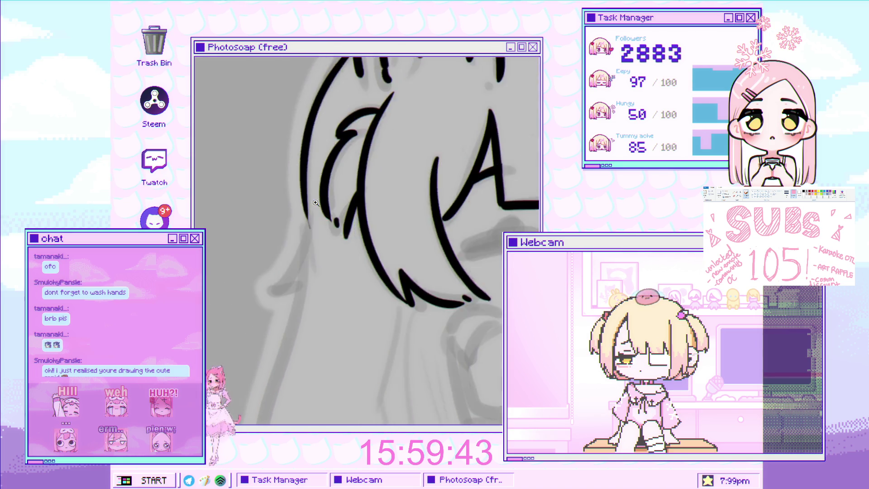
{"action": "mouse_move", "coordinate": [302, 199]}
{"action": "left_mouse_down"}
{"action": "mouse_move", "coordinate": [351, 135]}
{"action": "mouse_move", "coordinate": [324, 253]}
{"action": "left_mouse_up"}
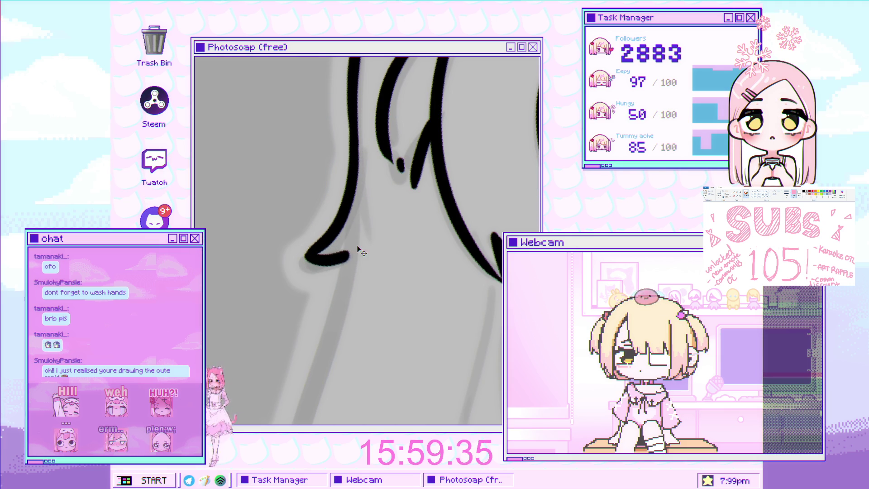
Ink a line running down from the hair line along the sketch's side
{"action": "scroll", "coordinate": [352, 247], "scroll_direction": "down", "scroll_amount": 3}
{"action": "scroll", "coordinate": [348, 167], "scroll_direction": "up", "scroll_amount": 3}
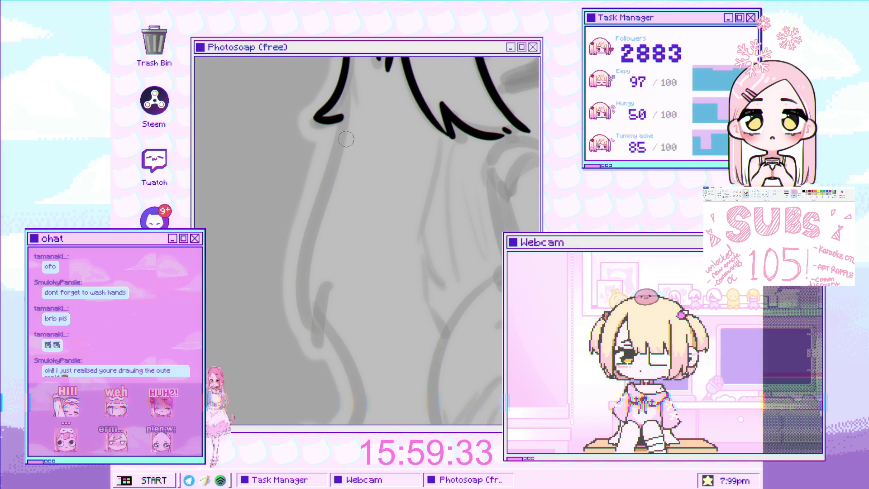
{"action": "left_click_drag", "start_coordinate": [341, 117], "coordinate": [308, 249]}
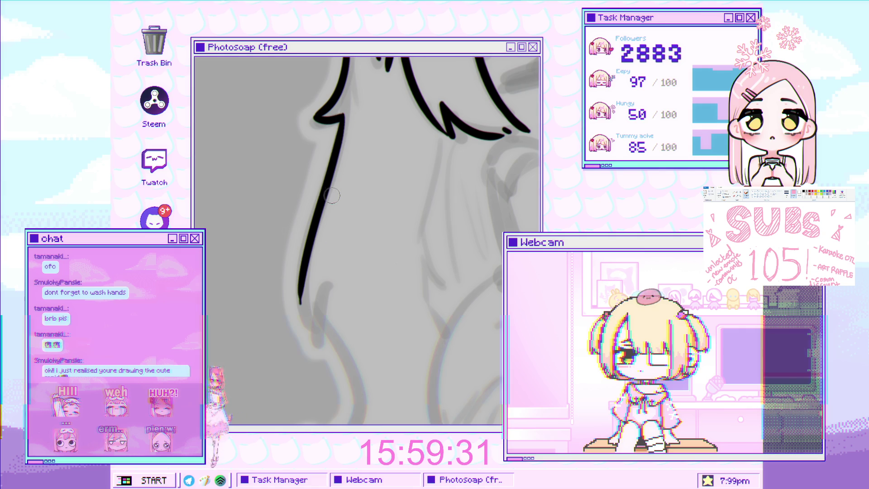
{"action": "scroll", "coordinate": [331, 194], "scroll_direction": "up", "scroll_amount": 3}
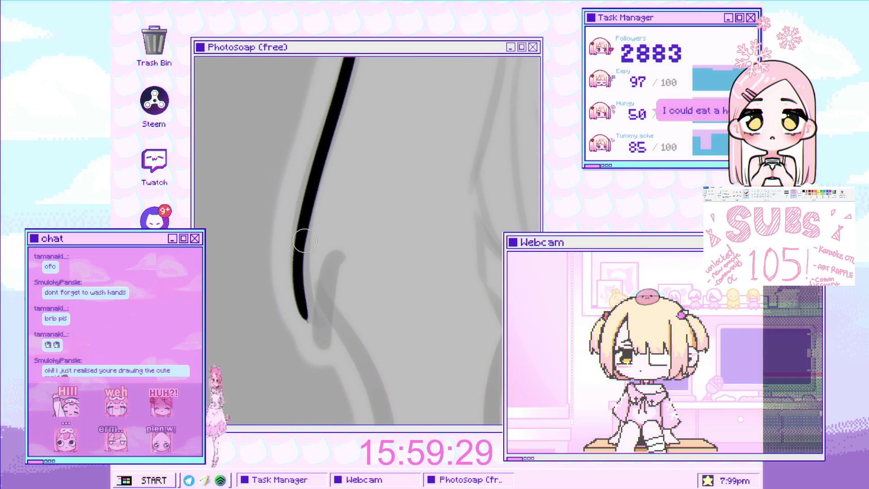
Add a hook rising from the stroke's tip, undoing the overlong hook and extra short stroke
{"action": "left_click_drag", "start_coordinate": [317, 334], "coordinate": [322, 295]}
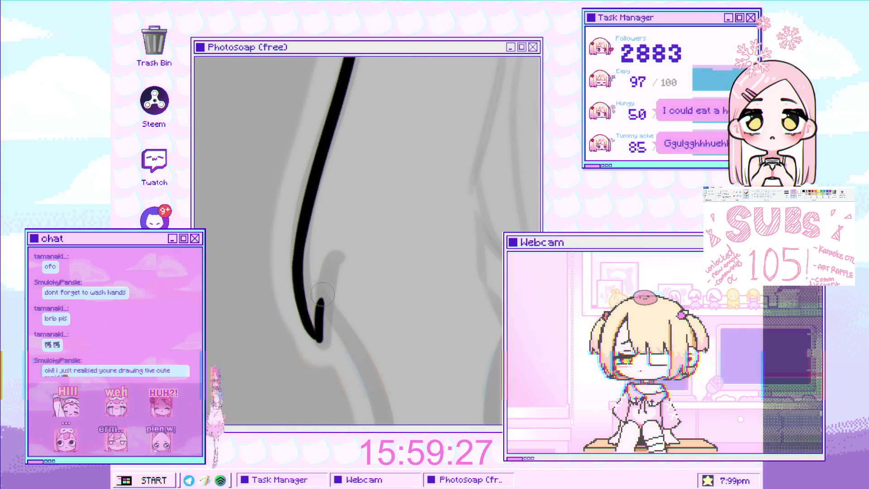
{"action": "key", "text": "ctrl+z"}
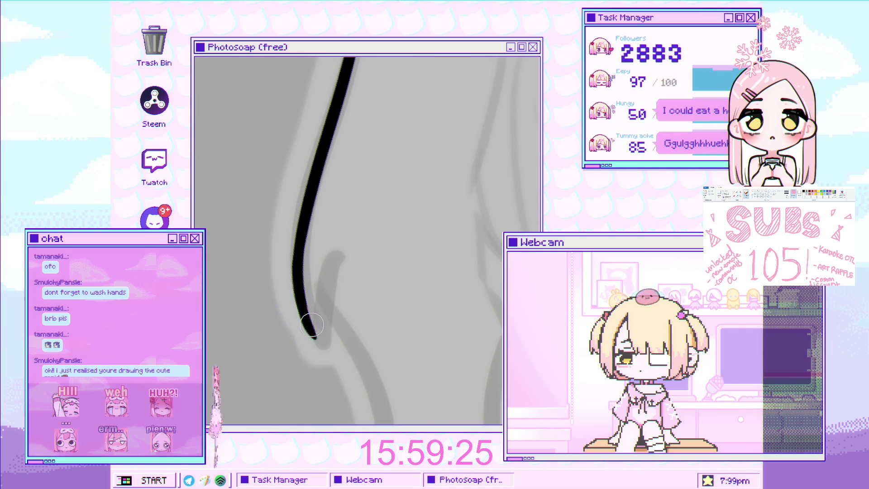
{"action": "scroll", "coordinate": [320, 297], "scroll_direction": "down", "scroll_amount": 5}
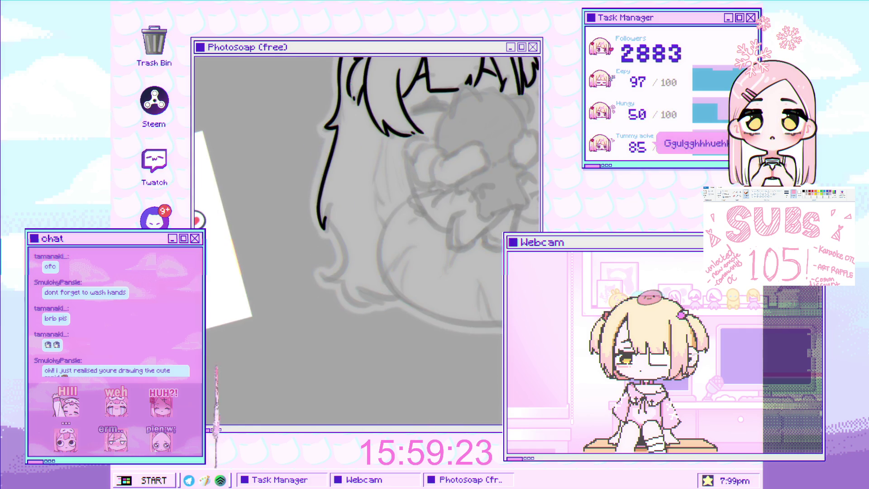
{"action": "scroll", "coordinate": [343, 223], "scroll_direction": "up", "scroll_amount": 5}
{"action": "left_click_drag", "start_coordinate": [322, 222], "coordinate": [330, 185]}
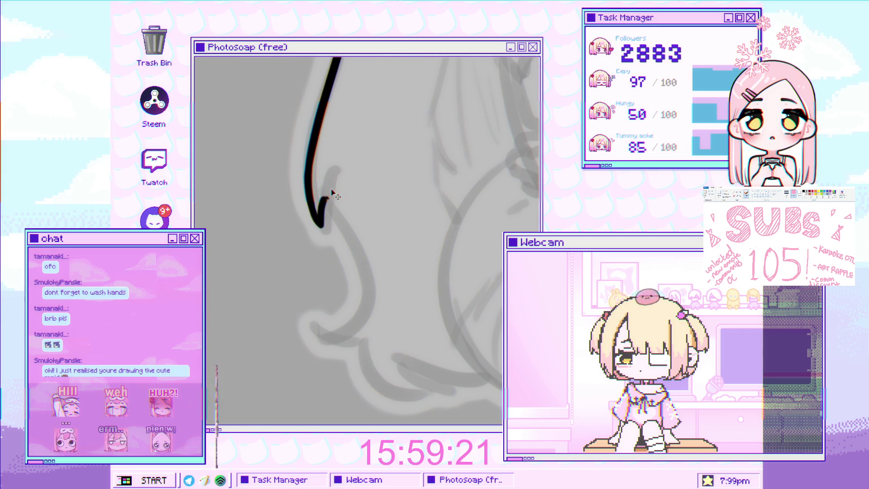
{"action": "left_click", "coordinate": [328, 188]}
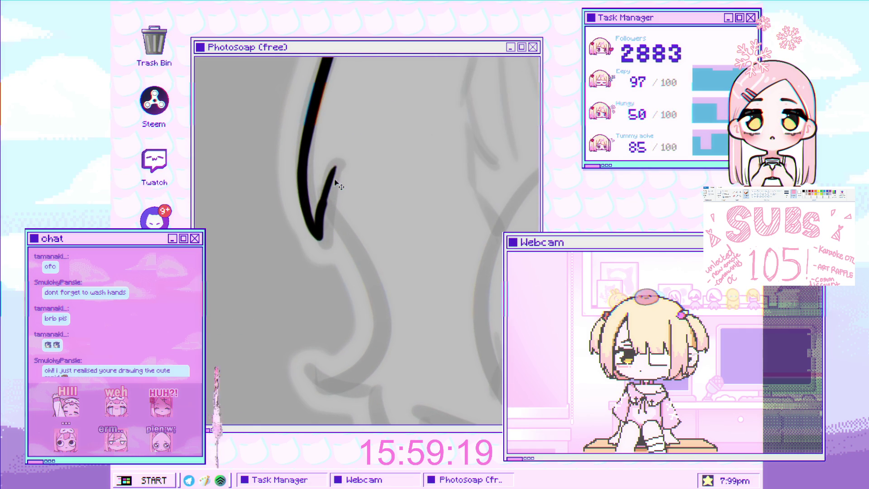
{"action": "key", "text": "ctrl+z"}
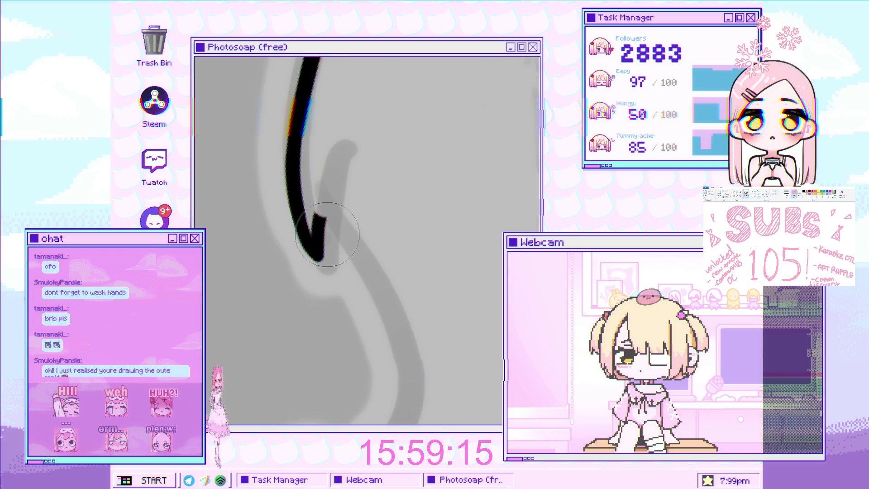
{"action": "left_click_drag", "start_coordinate": [345, 143], "coordinate": [334, 179]}
{"action": "key", "text": "ctrl+z"}
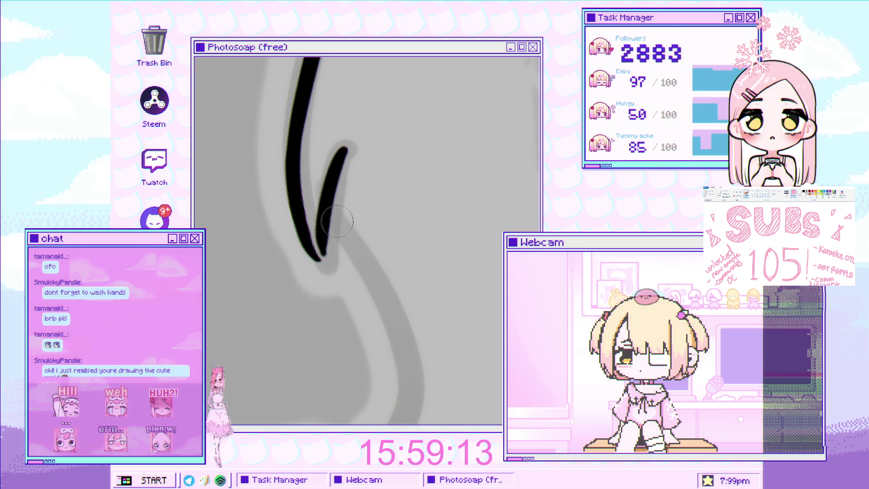
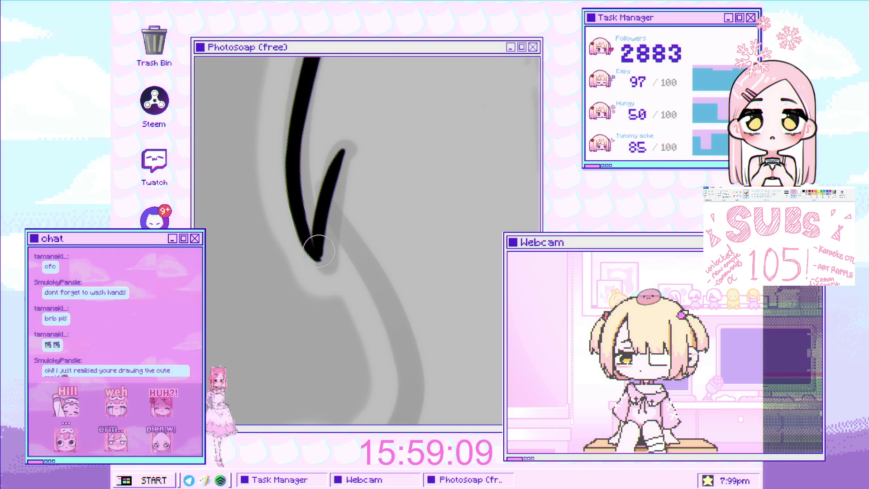
Ink the hooked hair stroke, redrawing it slightly shorter until it fits the sketch
{"action": "scroll", "coordinate": [319, 248], "scroll_direction": "down", "scroll_amount": 2}
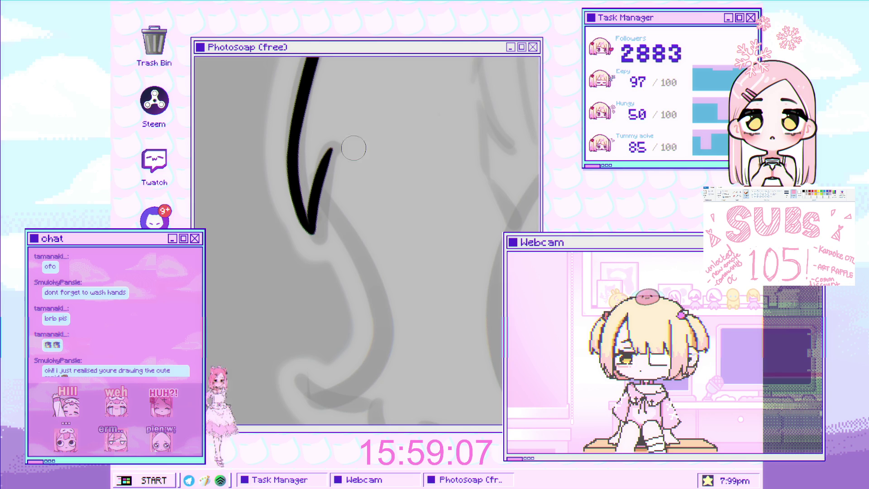
{"action": "scroll", "coordinate": [401, 190], "scroll_direction": "down", "scroll_amount": 2}
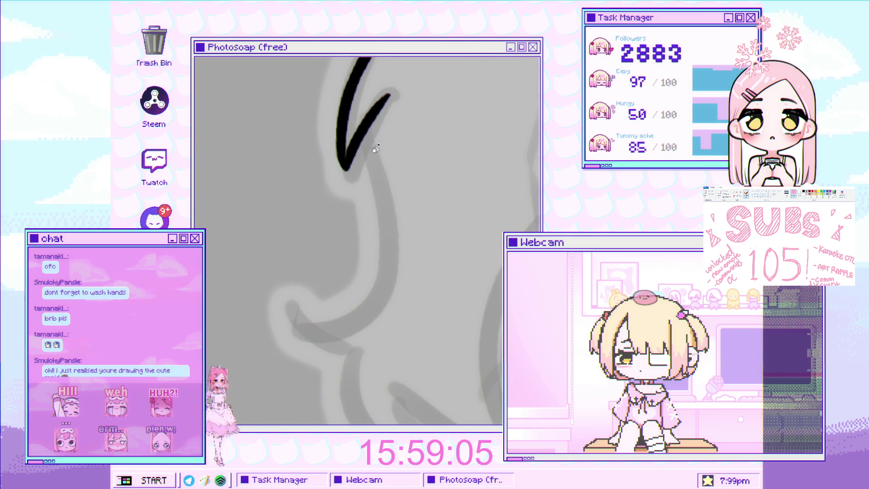
{"action": "left_click_drag", "start_coordinate": [368, 136], "coordinate": [314, 322]}
{"action": "key", "text": "ctrl+z"}
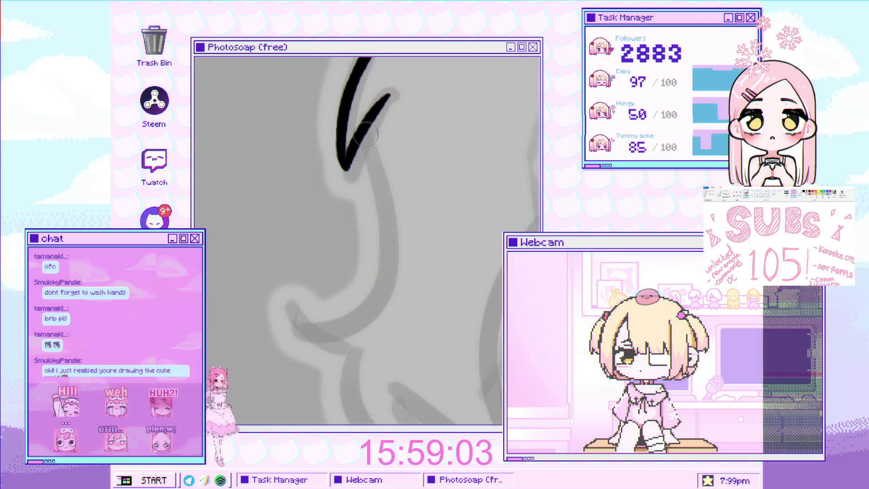
{"action": "left_click_drag", "start_coordinate": [367, 132], "coordinate": [287, 327]}
{"action": "key", "text": "ctrl+z"}
{"action": "mouse_move", "coordinate": [375, 131]}
{"action": "left_mouse_down"}
{"action": "mouse_move", "coordinate": [358, 294]}
{"action": "mouse_move", "coordinate": [313, 322]}
{"action": "mouse_move", "coordinate": [280, 266]}
{"action": "mouse_move", "coordinate": [294, 271]}
{"action": "mouse_move", "coordinate": [252, 264]}
{"action": "left_mouse_up"}
{"action": "mouse_move", "coordinate": [307, 289]}
{"action": "left_mouse_down"}
{"action": "mouse_move", "coordinate": [274, 221]}
{"action": "mouse_move", "coordinate": [250, 196]}
{"action": "left_mouse_up"}
{"action": "left_click_drag", "start_coordinate": [274, 233], "coordinate": [365, 372]}
{"action": "key", "text": "ctrl+z"}
Draw smooth strokes running from the hook's end down the hair strand
{"action": "mouse_move", "coordinate": [473, 186]}
{"action": "left_mouse_down"}
{"action": "mouse_move", "coordinate": [397, 291]}
{"action": "mouse_move", "coordinate": [277, 91]}
{"action": "left_mouse_up"}
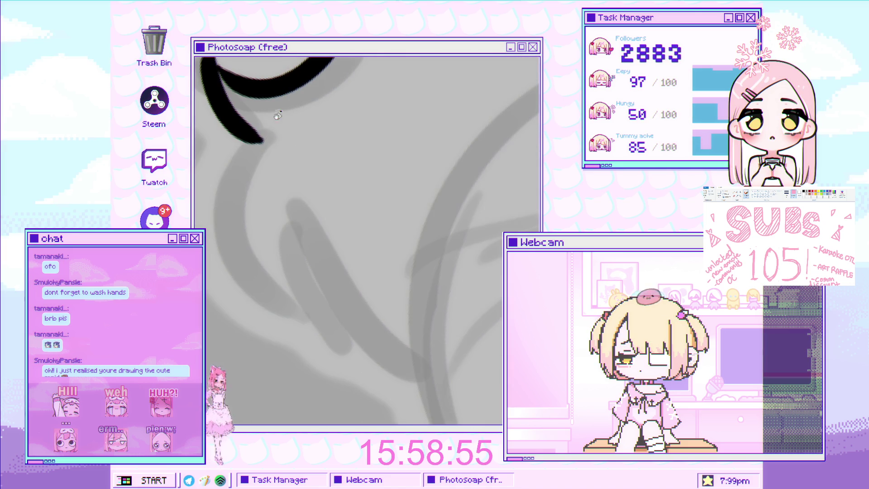
{"action": "left_click_drag", "start_coordinate": [255, 151], "coordinate": [301, 310]}
{"action": "key", "text": "ctrl+z"}
{"action": "left_click_drag", "start_coordinate": [260, 138], "coordinate": [301, 310]}
{"action": "key", "text": "ctrl+z"}
{"action": "mouse_move", "coordinate": [298, 235]}
{"action": "left_mouse_down"}
{"action": "mouse_move", "coordinate": [333, 312]}
{"action": "mouse_move", "coordinate": [334, 272]}
{"action": "mouse_move", "coordinate": [253, 272]}
{"action": "left_mouse_up"}
{"action": "left_click_drag", "start_coordinate": [235, 210], "coordinate": [354, 340]}
{"action": "key", "text": "ctrl+z"}
{"action": "left_click_drag", "start_coordinate": [236, 210], "coordinate": [353, 362]}
{"action": "left_click_drag", "start_coordinate": [273, 229], "coordinate": [358, 342]}
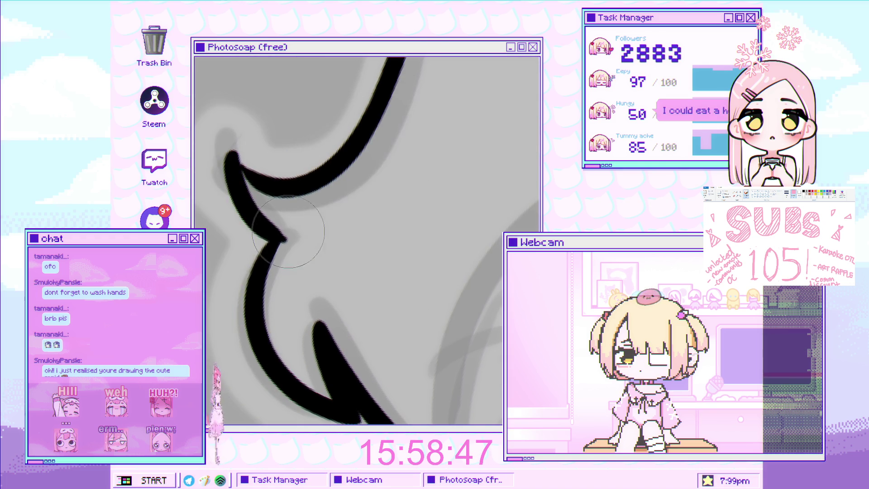
Zoom out to check the drawing, then zoom in close on the character's eye
{"action": "scroll", "coordinate": [294, 241], "scroll_direction": "down", "scroll_amount": 5}
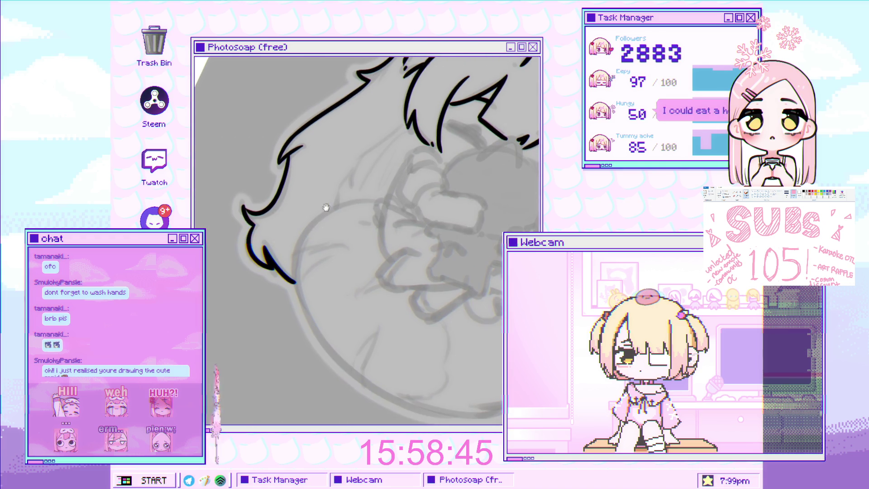
{"action": "scroll", "coordinate": [476, 187], "scroll_direction": "down", "scroll_amount": 6}
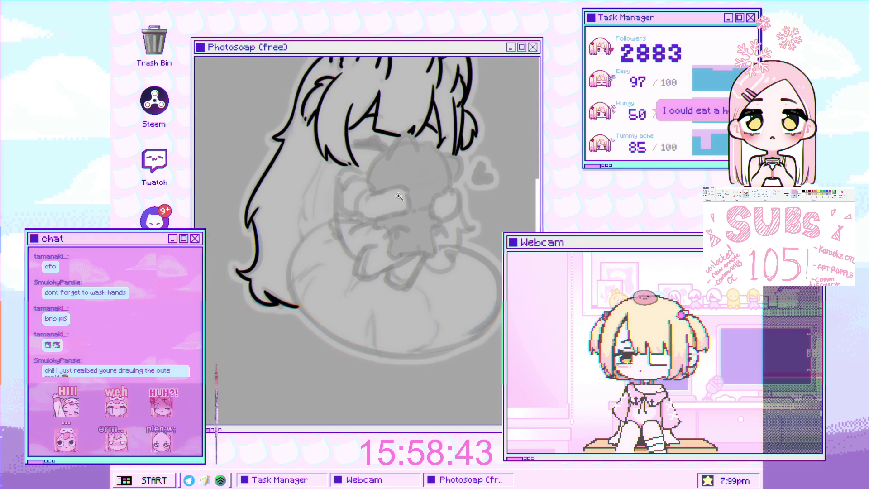
{"action": "scroll", "coordinate": [394, 220], "scroll_direction": "down", "scroll_amount": 3}
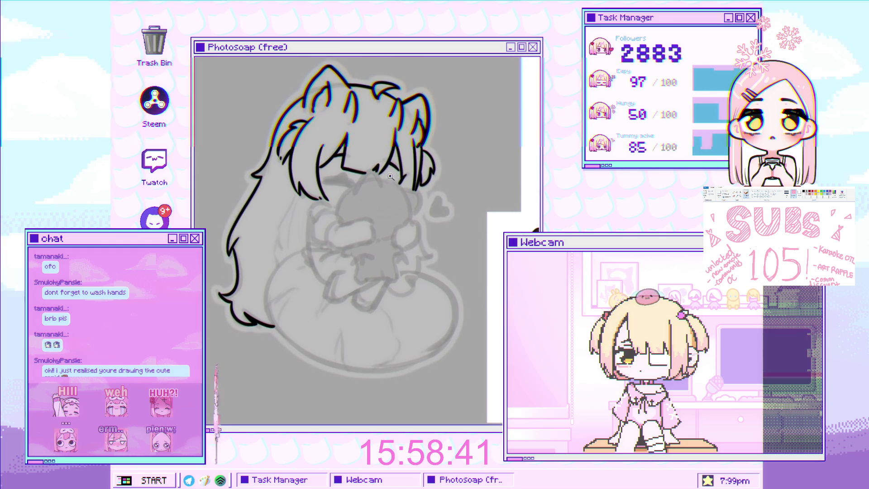
{"action": "left_click_drag", "start_coordinate": [376, 164], "coordinate": [359, 150]}
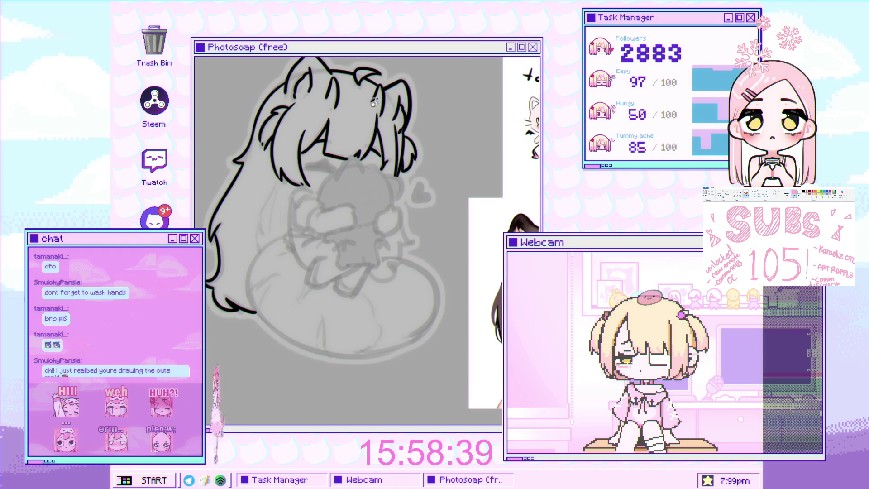
{"action": "scroll", "coordinate": [374, 158], "scroll_direction": "up", "scroll_amount": 4}
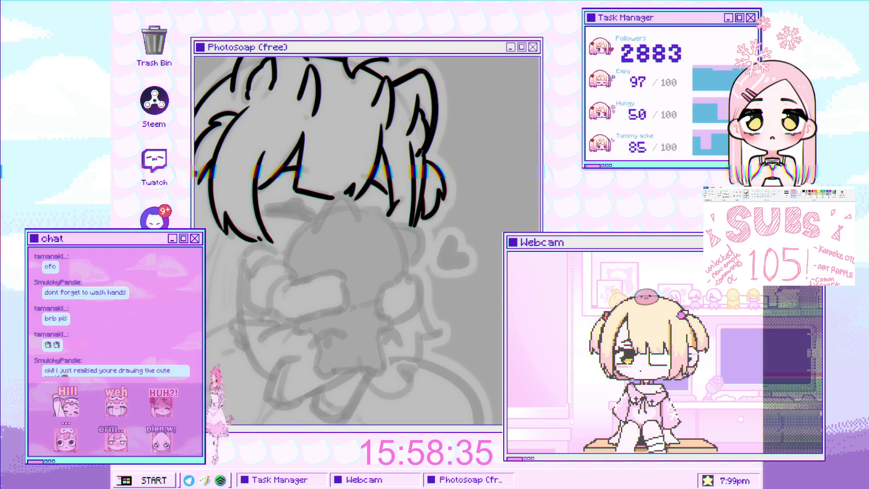
{"action": "left_click", "coordinate": [354, 167]}
{"action": "left_click", "coordinate": [353, 166]}
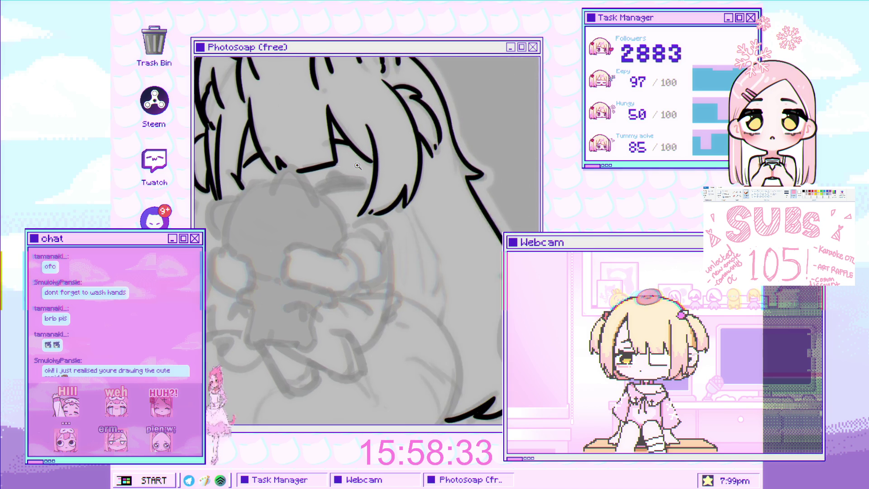
{"action": "left_click", "coordinate": [353, 167]}
{"action": "mouse_move", "coordinate": [354, 167]}
{"action": "left_mouse_down"}
{"action": "mouse_move", "coordinate": [326, 237]}
{"action": "mouse_move", "coordinate": [326, 225]}
{"action": "mouse_move", "coordinate": [403, 185]}
{"action": "left_mouse_up"}
Draw the lower closed-eye line and a shorter upper line above it
{"action": "key", "text": "ctrl+z"}
{"action": "left_click_drag", "start_coordinate": [295, 241], "coordinate": [380, 199]}
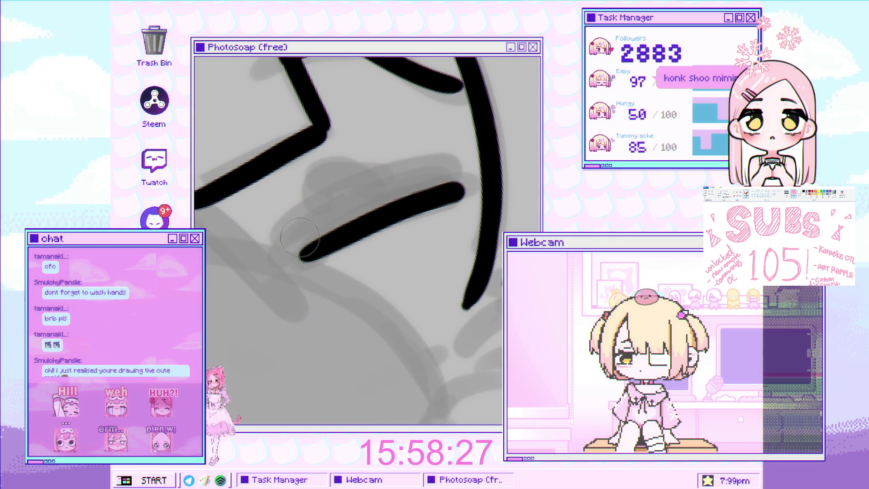
{"action": "left_click_drag", "start_coordinate": [282, 243], "coordinate": [443, 165]}
{"action": "key", "text": "ctrl+z"}
{"action": "left_click_drag", "start_coordinate": [278, 240], "coordinate": [457, 159]}
{"action": "key", "text": "ctrl+z"}
{"action": "key", "text": "ctrl+z"}
{"action": "mouse_move", "coordinate": [274, 244]}
{"action": "left_mouse_down"}
{"action": "mouse_move", "coordinate": [316, 217]}
{"action": "mouse_move", "coordinate": [454, 159]}
{"action": "mouse_move", "coordinate": [443, 180]}
{"action": "mouse_move", "coordinate": [475, 184]}
{"action": "left_mouse_up"}
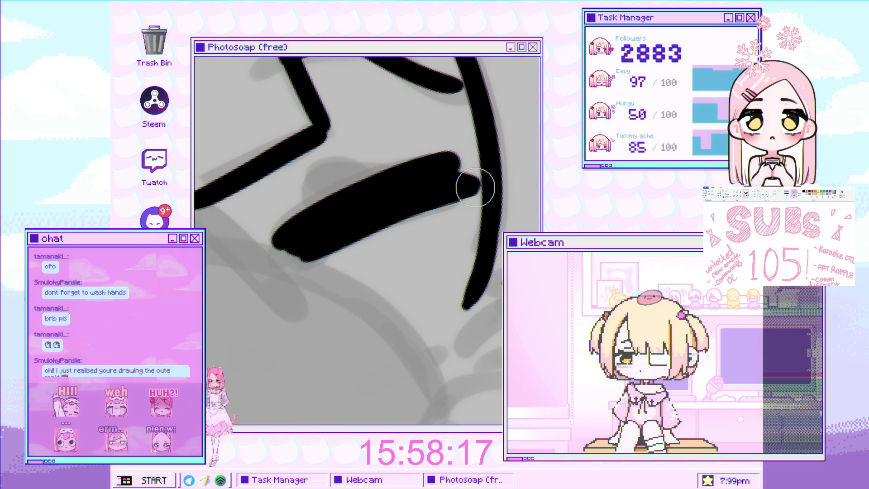
Brush over the two eye lines into one solid rounded shape, then rotate and reset the view
{"action": "scroll", "coordinate": [415, 195], "scroll_direction": "up", "scroll_amount": 2}
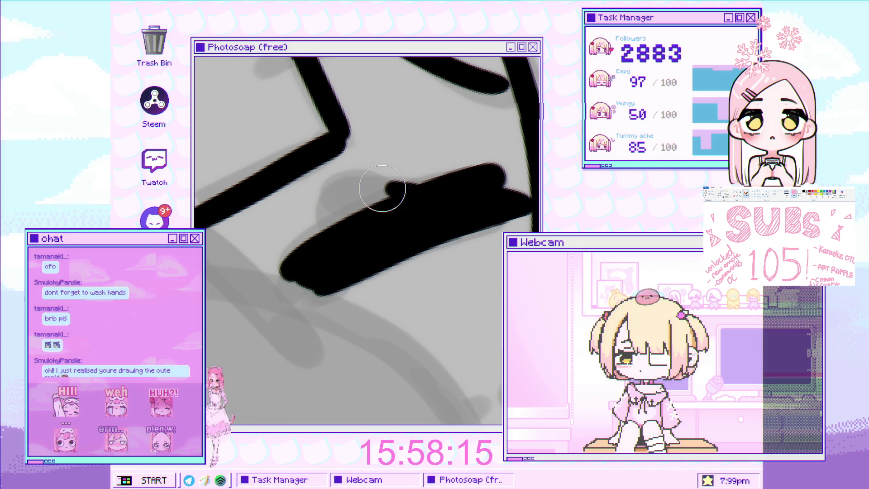
{"action": "mouse_move", "coordinate": [422, 192]}
{"action": "left_mouse_down"}
{"action": "mouse_move", "coordinate": [342, 188]}
{"action": "mouse_move", "coordinate": [344, 202]}
{"action": "mouse_move", "coordinate": [359, 207]}
{"action": "left_mouse_up"}
{"action": "scroll", "coordinate": [360, 207], "scroll_direction": "down", "scroll_amount": 5}
{"action": "mouse_move", "coordinate": [358, 237]}
{"action": "left_mouse_down"}
{"action": "mouse_move", "coordinate": [446, 192]}
{"action": "mouse_move", "coordinate": [461, 239]}
{"action": "left_mouse_up"}
{"action": "key", "text": "ctrl+0"}
{"action": "scroll", "coordinate": [408, 203], "scroll_direction": "up", "scroll_amount": 5}
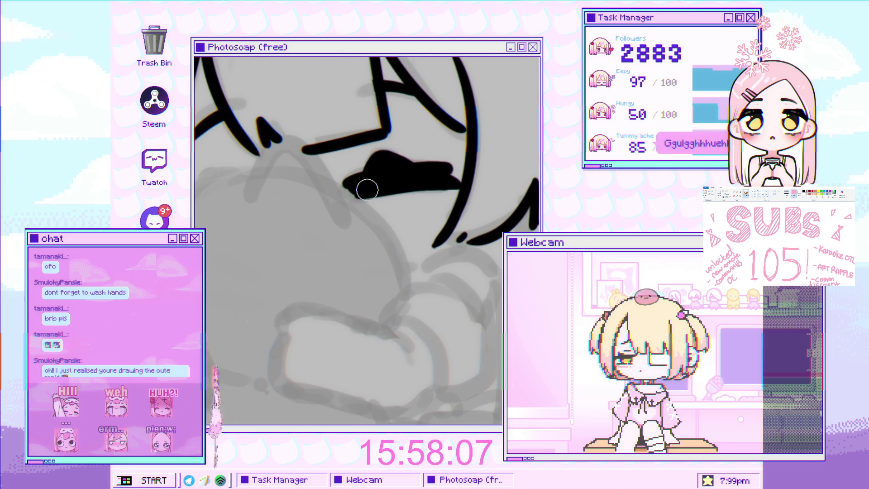
{"action": "scroll", "coordinate": [359, 188], "scroll_direction": "down", "scroll_amount": 3}
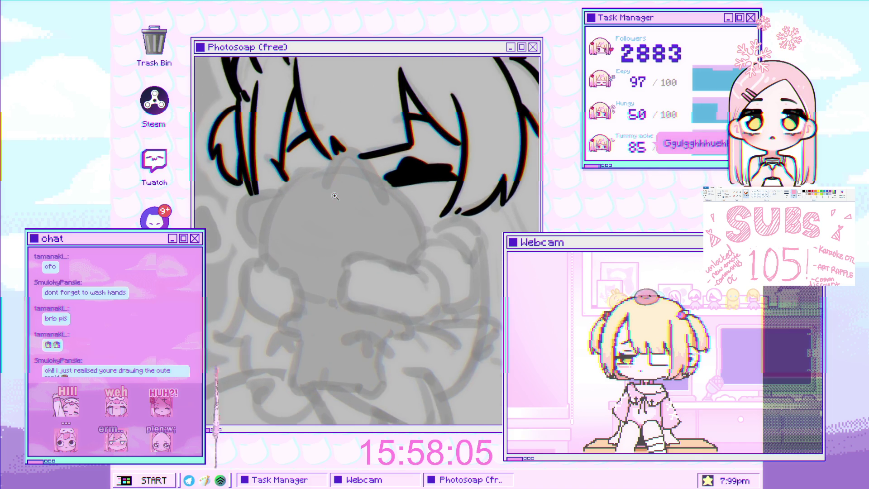
{"action": "scroll", "coordinate": [330, 194], "scroll_direction": "down", "scroll_amount": 2}
{"action": "scroll", "coordinate": [328, 169], "scroll_direction": "up", "scroll_amount": 2}
{"action": "scroll", "coordinate": [362, 219], "scroll_direction": "up", "scroll_amount": 3}
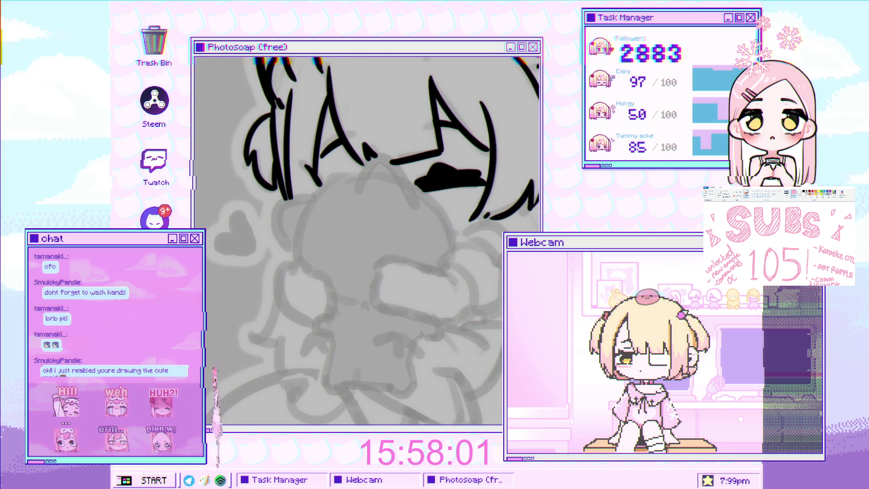
{"action": "scroll", "coordinate": [338, 250], "scroll_direction": "up", "scroll_amount": 3}
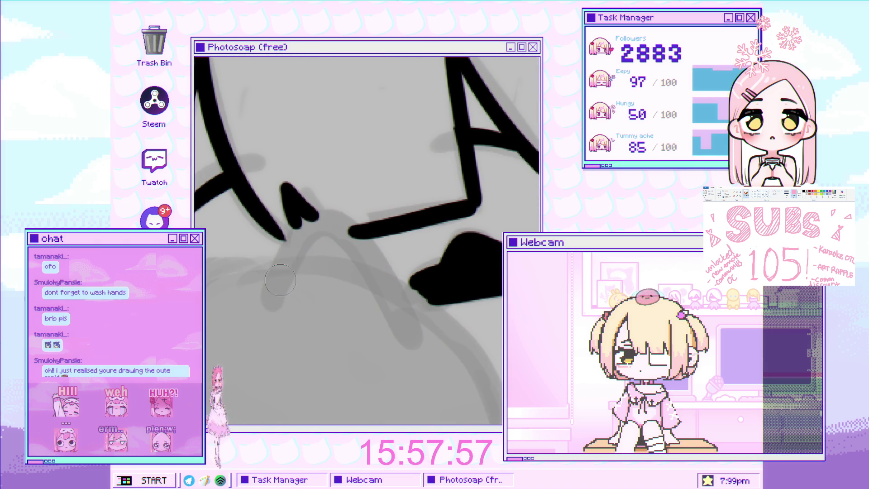
Remove the stray dot and draw the strokes meeting at the bang knot
{"action": "key", "text": "ctrl+z"}
{"action": "mouse_move", "coordinate": [271, 293]}
{"action": "left_mouse_down"}
{"action": "mouse_move", "coordinate": [338, 216]}
{"action": "mouse_move", "coordinate": [417, 337]}
{"action": "left_mouse_up"}
{"action": "key", "text": "ctrl+z"}
{"action": "mouse_move", "coordinate": [330, 212]}
{"action": "left_mouse_down"}
{"action": "mouse_move", "coordinate": [368, 239]}
{"action": "mouse_move", "coordinate": [397, 319]}
{"action": "left_mouse_up"}
{"action": "key", "text": "ctrl+z"}
{"action": "left_click_drag", "start_coordinate": [329, 211], "coordinate": [397, 321]}
{"action": "key", "text": "ctrl+z"}
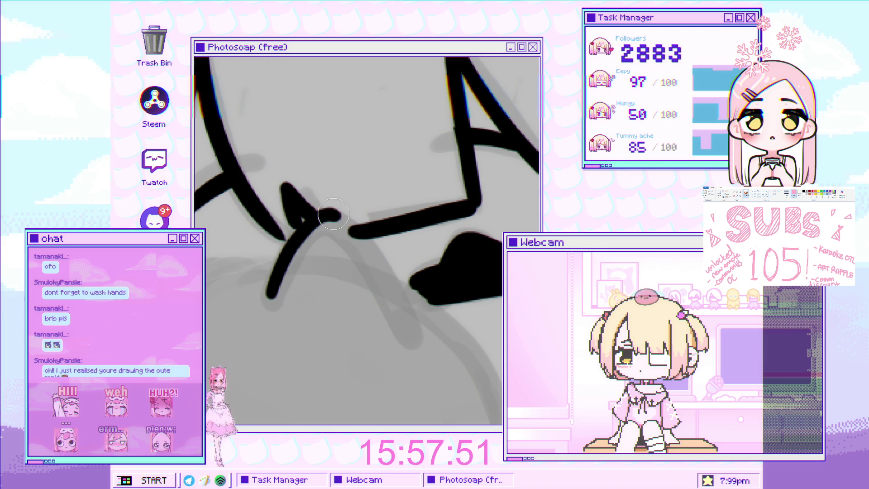
{"action": "left_click_drag", "start_coordinate": [330, 211], "coordinate": [398, 319]}
{"action": "scroll", "coordinate": [367, 240], "scroll_direction": "down", "scroll_amount": 2}
{"action": "scroll", "coordinate": [339, 194], "scroll_direction": "up", "scroll_amount": 2}
Draw the long arc over the plush's head and thicken its lower end
{"action": "mouse_move", "coordinate": [339, 194]}
{"action": "left_mouse_down"}
{"action": "mouse_move", "coordinate": [476, 156]}
{"action": "mouse_move", "coordinate": [402, 118]}
{"action": "mouse_move", "coordinate": [335, 305]}
{"action": "left_mouse_up"}
{"action": "key", "text": "ctrl+z"}
{"action": "left_click_drag", "start_coordinate": [392, 99], "coordinate": [335, 305]}
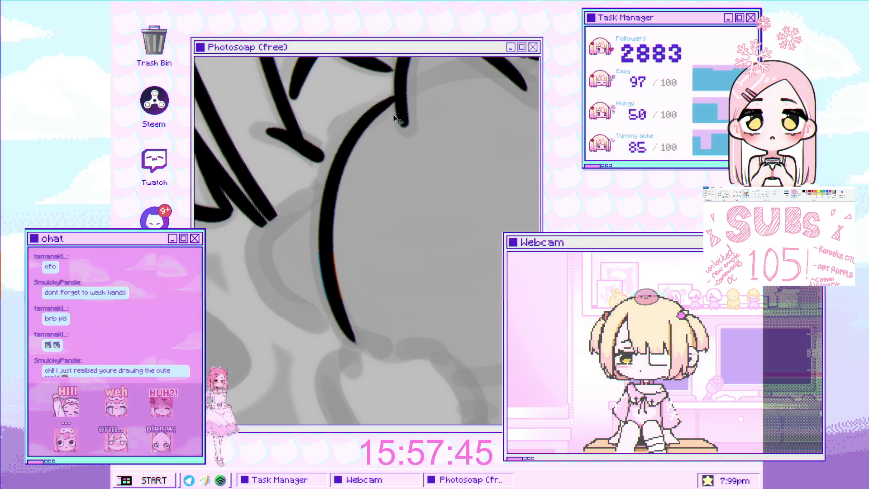
{"action": "key", "text": "ctrl+z"}
{"action": "left_click_drag", "start_coordinate": [392, 97], "coordinate": [353, 342]}
{"action": "key", "text": "ctrl+z"}
{"action": "left_click_drag", "start_coordinate": [379, 105], "coordinate": [326, 308]}
{"action": "scroll", "coordinate": [326, 289], "scroll_direction": "down", "scroll_amount": 2}
{"action": "scroll", "coordinate": [317, 281], "scroll_direction": "up", "scroll_amount": 2}
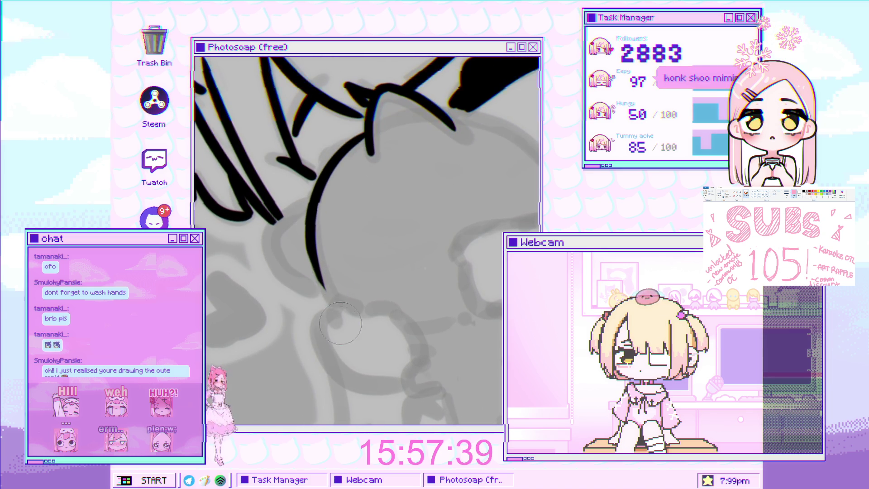
{"action": "scroll", "coordinate": [340, 327], "scroll_direction": "up", "scroll_amount": 3}
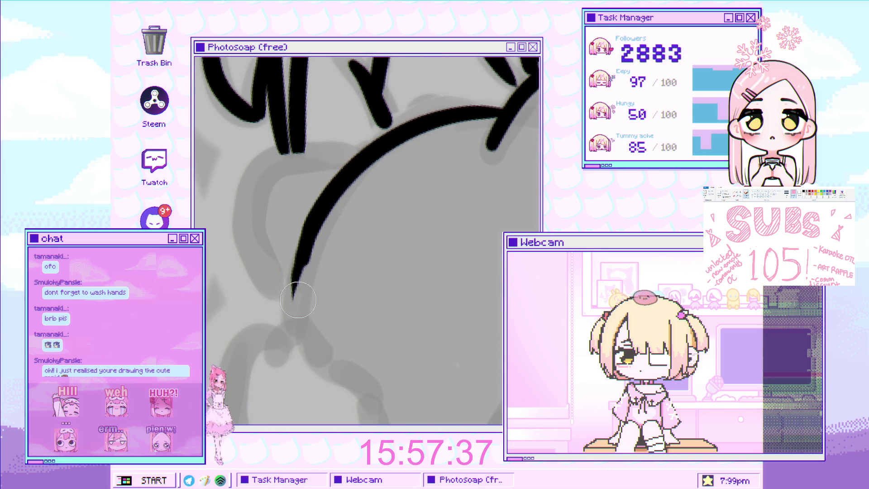
{"action": "mouse_move", "coordinate": [293, 317]}
{"action": "left_mouse_down"}
{"action": "mouse_move", "coordinate": [316, 230]}
{"action": "mouse_move", "coordinate": [292, 312]}
{"action": "left_mouse_up"}
{"action": "scroll", "coordinate": [285, 325], "scroll_direction": "down", "scroll_amount": 2}
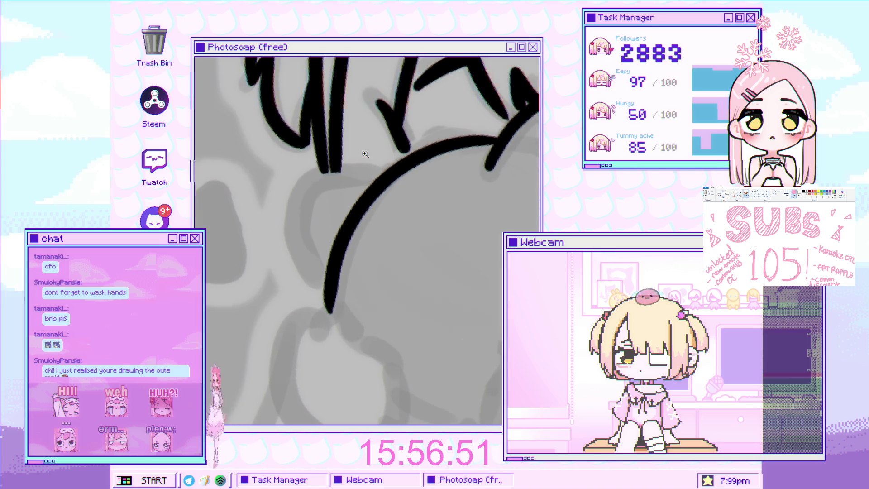
{"action": "mouse_move", "coordinate": [402, 172]}
{"action": "left_mouse_down"}
{"action": "mouse_move", "coordinate": [327, 181]}
{"action": "mouse_move", "coordinate": [289, 220]}
{"action": "mouse_move", "coordinate": [325, 326]}
{"action": "left_mouse_up"}
{"action": "key", "text": "ctrl+z"}
{"action": "left_click_drag", "start_coordinate": [292, 193], "coordinate": [297, 285]}
{"action": "left_click", "coordinate": [339, 260], "text": "alt"}
{"action": "left_click", "coordinate": [338, 260]}
{"action": "key", "text": "ctrl+z"}
{"action": "key", "text": "ctrl+z"}
{"action": "scroll", "coordinate": [365, 172], "scroll_direction": "down", "scroll_amount": 5}
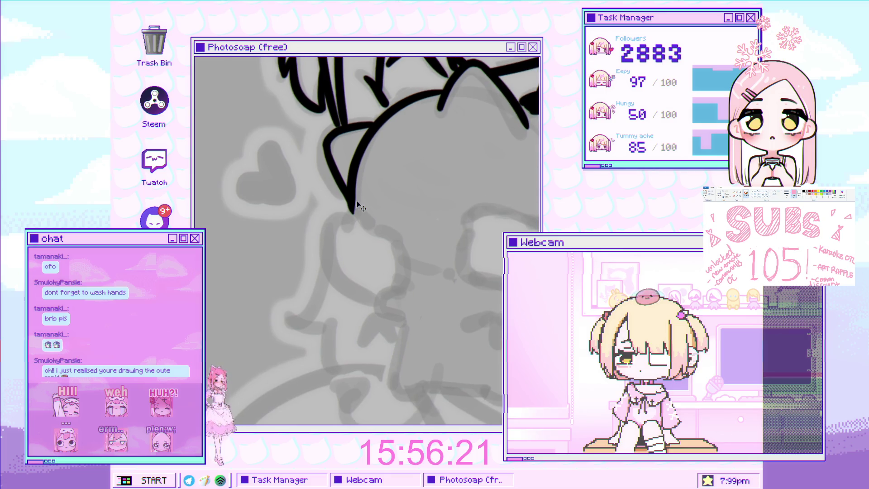
{"action": "scroll", "coordinate": [399, 188], "scroll_direction": "up", "scroll_amount": 5}
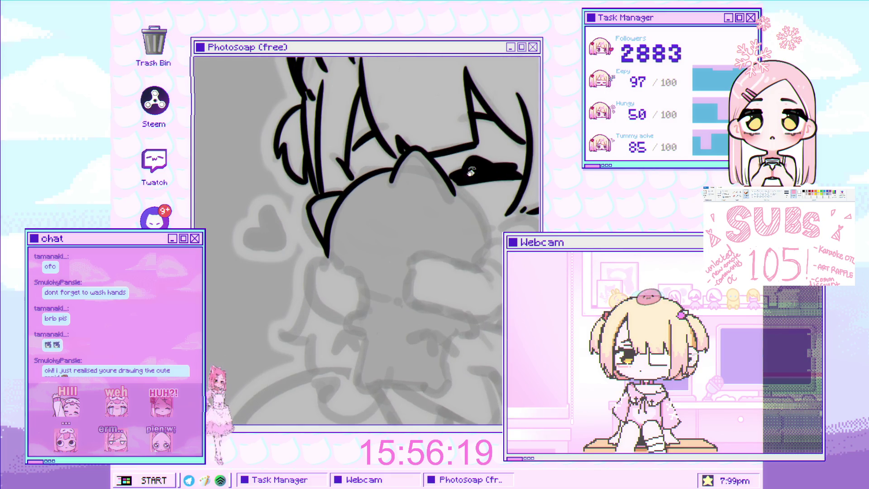
{"action": "scroll", "coordinate": [407, 172], "scroll_direction": "up", "scroll_amount": 4}
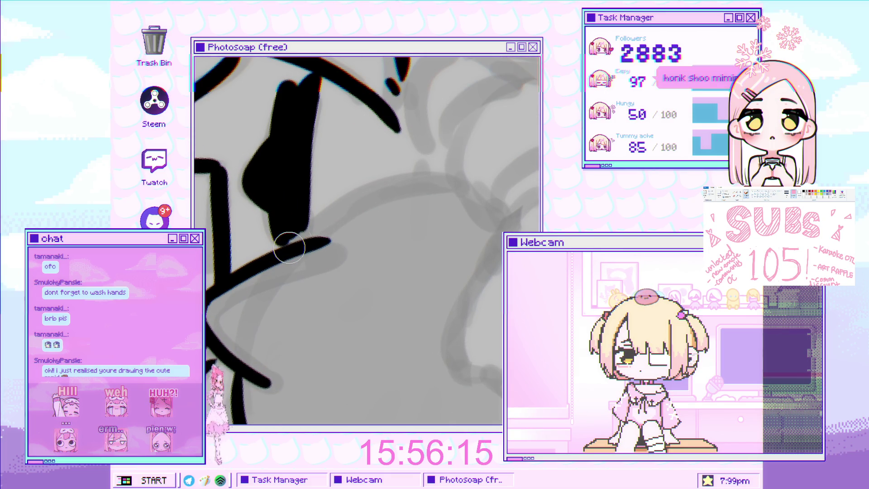
{"action": "left_click_drag", "start_coordinate": [292, 244], "coordinate": [441, 181]}
{"action": "key", "text": "ctrl+z"}
{"action": "left_click_drag", "start_coordinate": [291, 248], "coordinate": [448, 176]}
{"action": "key", "text": "ctrl+z"}
{"action": "left_click_drag", "start_coordinate": [301, 243], "coordinate": [413, 175]}
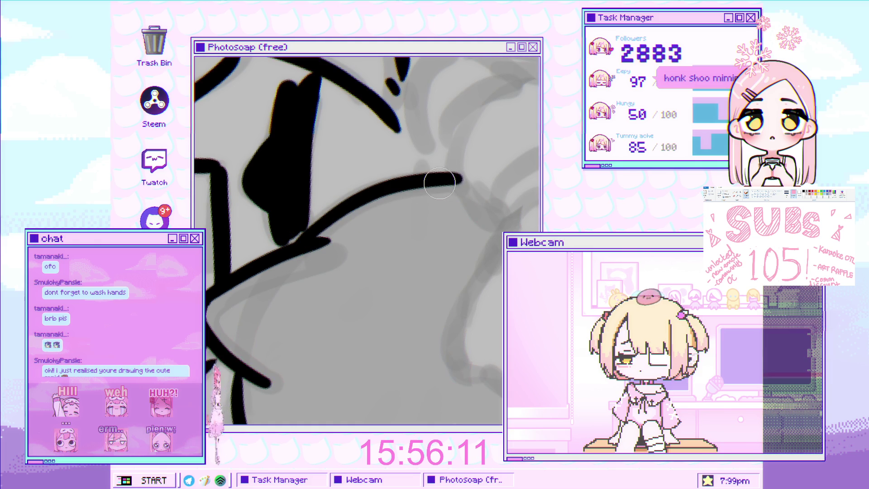
{"action": "scroll", "coordinate": [402, 204], "scroll_direction": "down", "scroll_amount": 4}
{"action": "scroll", "coordinate": [353, 219], "scroll_direction": "up", "scroll_amount": 3}
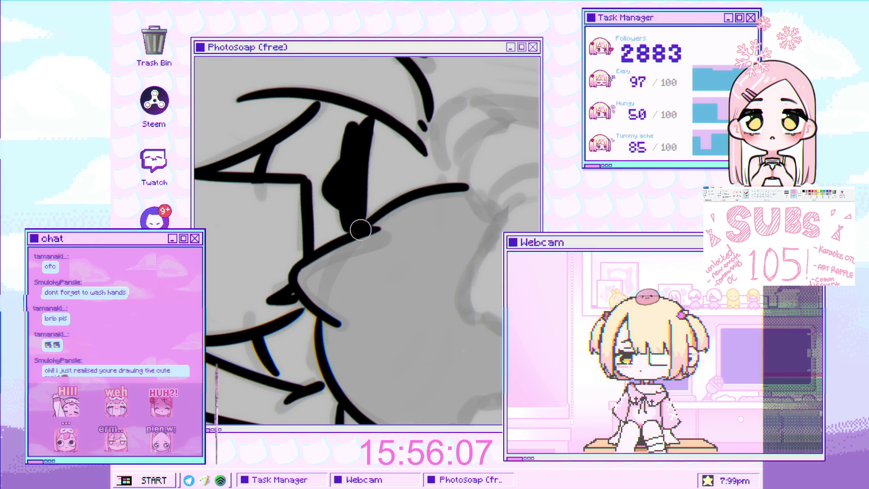
{"action": "scroll", "coordinate": [353, 233], "scroll_direction": "down", "scroll_amount": 3}
{"action": "mouse_move", "coordinate": [353, 232]}
{"action": "left_mouse_down"}
{"action": "mouse_move", "coordinate": [417, 318]}
{"action": "mouse_move", "coordinate": [399, 253]}
{"action": "left_mouse_up"}
{"action": "scroll", "coordinate": [398, 254], "scroll_direction": "down", "scroll_amount": 2}
{"action": "scroll", "coordinate": [384, 182], "scroll_direction": "up", "scroll_amount": 5}
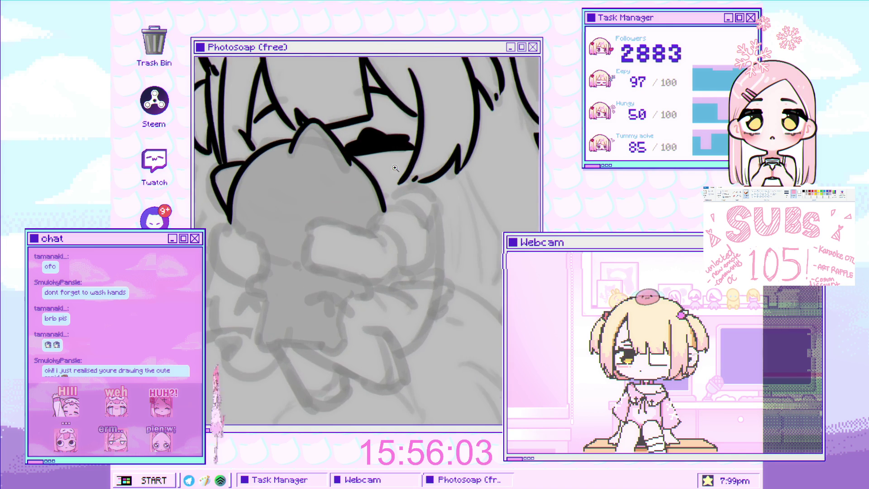
{"action": "scroll", "coordinate": [382, 199], "scroll_direction": "up", "scroll_amount": 1}
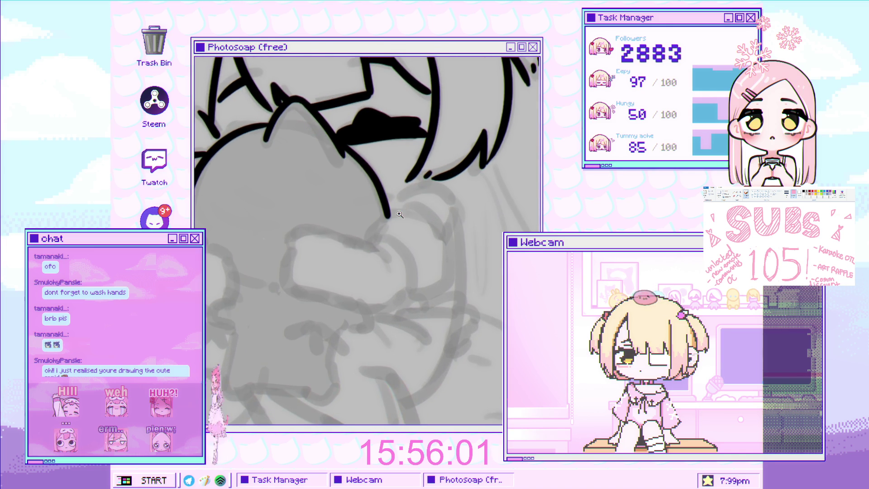
{"action": "scroll", "coordinate": [382, 181], "scroll_direction": "down", "scroll_amount": 2}
{"action": "scroll", "coordinate": [384, 165], "scroll_direction": "up", "scroll_amount": 2}
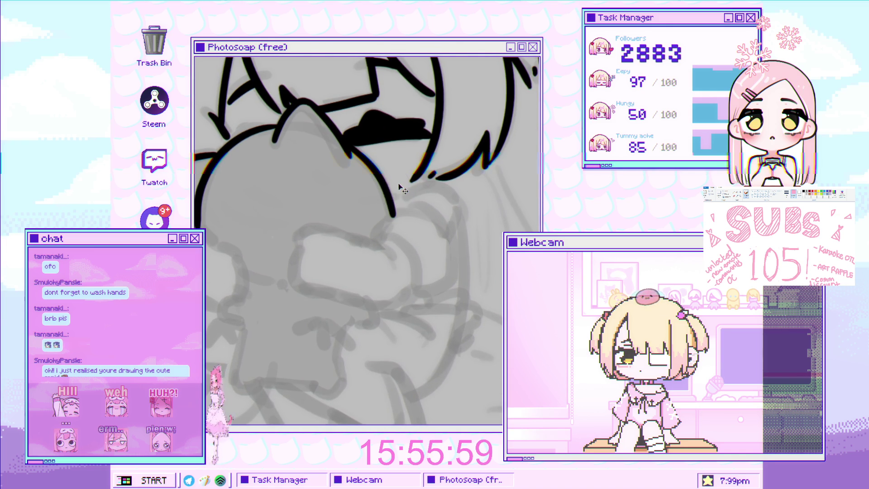
{"action": "scroll", "coordinate": [403, 188], "scroll_direction": "up", "scroll_amount": 2}
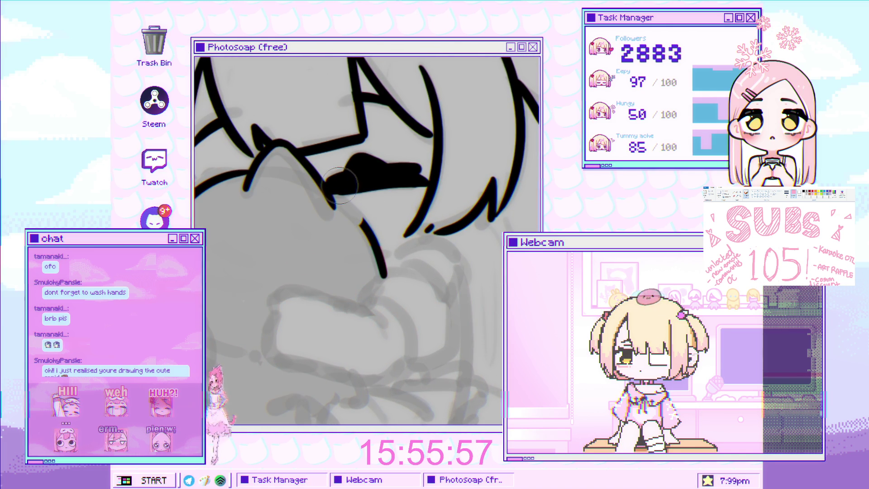
Lasso the stray stroke, then rotate and shorten it with Free Transform
{"action": "scroll", "coordinate": [351, 185], "scroll_direction": "up", "scroll_amount": 1}
{"action": "mouse_move", "coordinate": [336, 198]}
{"action": "left_mouse_down"}
{"action": "mouse_move", "coordinate": [350, 246]}
{"action": "mouse_move", "coordinate": [362, 173]}
{"action": "left_mouse_up"}
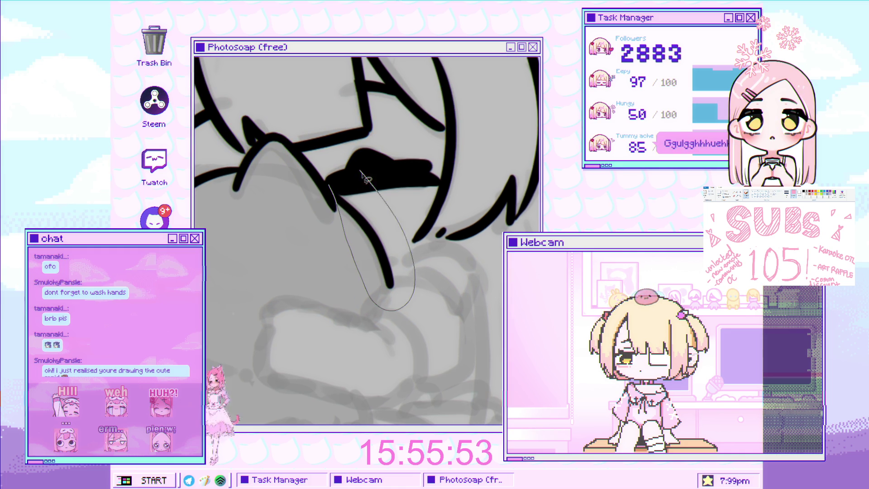
{"action": "left_click_drag", "start_coordinate": [451, 222], "coordinate": [453, 232]}
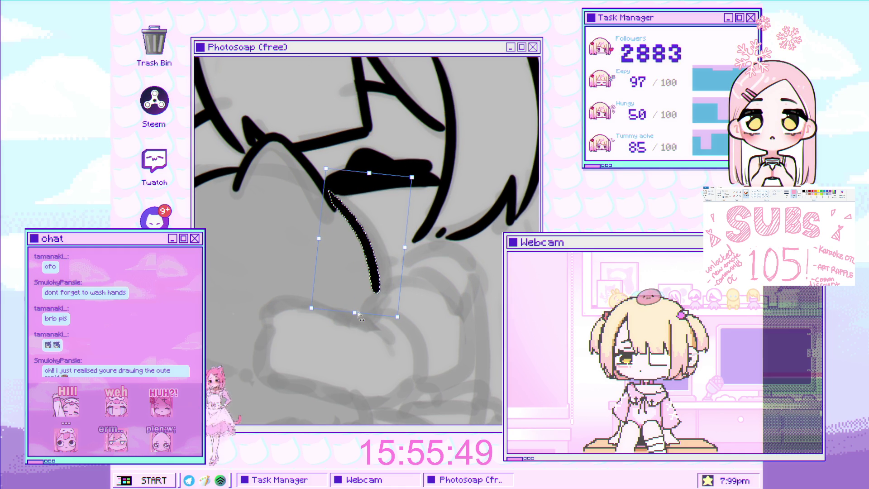
{"action": "left_click_drag", "start_coordinate": [349, 303], "coordinate": [350, 250]}
{"action": "key", "text": "Return"}
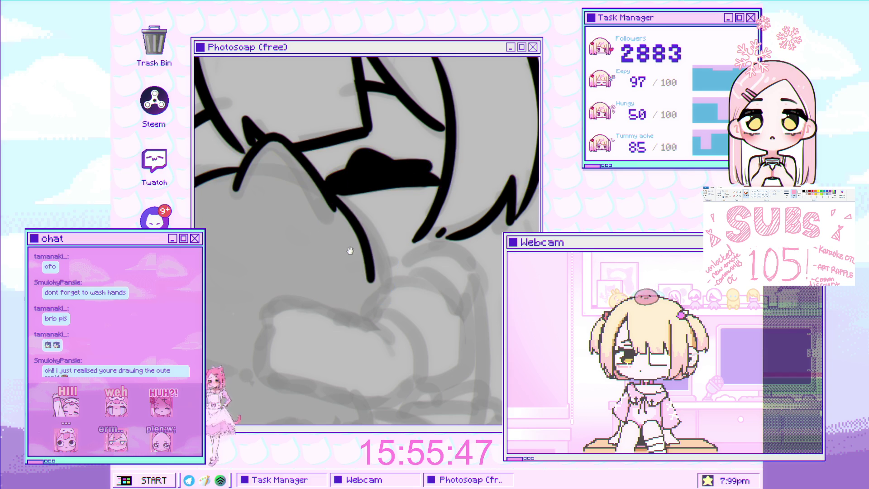
{"action": "left_click", "coordinate": [388, 213]}
Redraw the line's lower part as one smooth curve ending lower on the plush
{"action": "scroll", "coordinate": [387, 213], "scroll_direction": "down", "scroll_amount": 5}
{"action": "scroll", "coordinate": [395, 240], "scroll_direction": "up", "scroll_amount": 6}
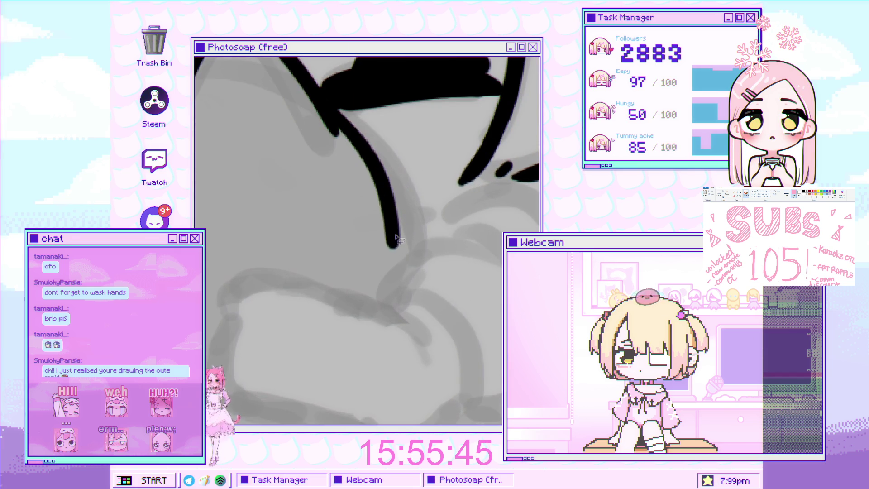
{"action": "key", "text": "ctrl+z"}
{"action": "key", "text": "ctrl+z"}
{"action": "left_click_drag", "start_coordinate": [373, 300], "coordinate": [390, 245]}
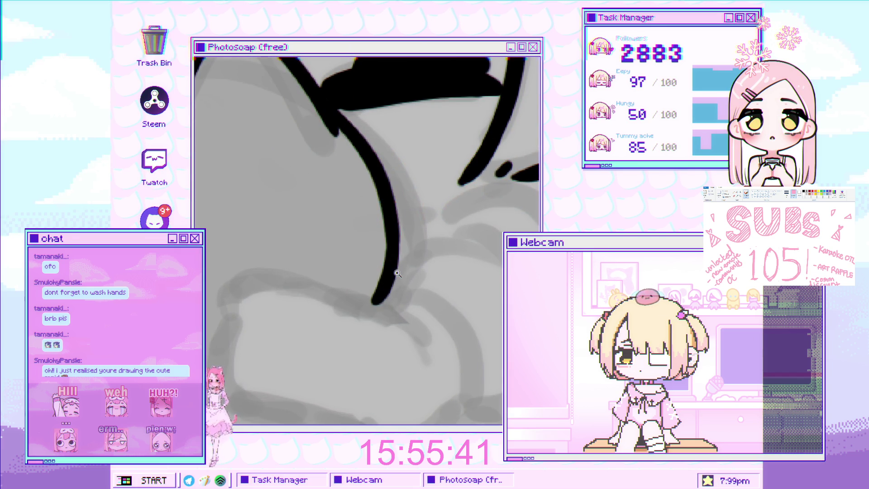
{"action": "scroll", "coordinate": [386, 278], "scroll_direction": "down", "scroll_amount": 5}
{"action": "scroll", "coordinate": [345, 227], "scroll_direction": "up", "scroll_amount": 2}
{"action": "scroll", "coordinate": [290, 221], "scroll_direction": "up", "scroll_amount": 3}
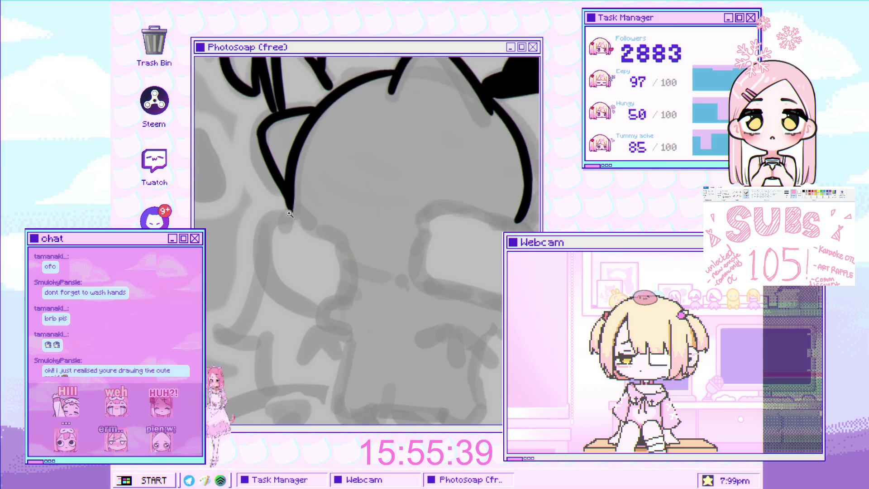
Draw the curve from the plush's ear tip down around the pompom
{"action": "left_click_drag", "start_coordinate": [272, 212], "coordinate": [254, 312]}
{"action": "key", "text": "ctrl+z"}
{"action": "left_click_drag", "start_coordinate": [284, 194], "coordinate": [288, 329]}
{"action": "key", "text": "ctrl+z"}
{"action": "left_click_drag", "start_coordinate": [286, 199], "coordinate": [319, 351]}
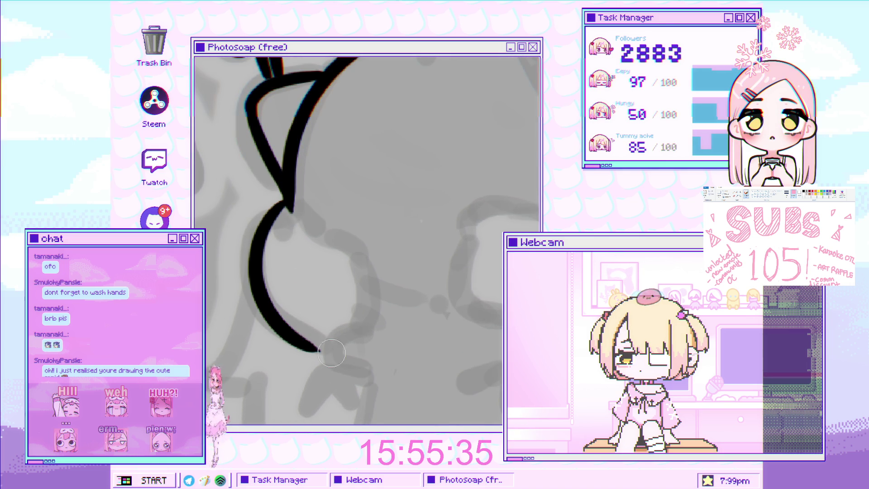
{"action": "mouse_move", "coordinate": [290, 218]}
{"action": "left_mouse_down"}
{"action": "mouse_move", "coordinate": [288, 209]}
{"action": "mouse_move", "coordinate": [336, 239]}
{"action": "mouse_move", "coordinate": [364, 295]}
{"action": "mouse_move", "coordinate": [323, 340]}
{"action": "left_mouse_up"}
{"action": "key", "text": "ctrl+z"}
{"action": "mouse_move", "coordinate": [332, 235]}
{"action": "left_mouse_down"}
{"action": "mouse_move", "coordinate": [369, 260]}
{"action": "mouse_move", "coordinate": [325, 340]}
{"action": "left_mouse_up"}
Close the gap at the bottom of the pompom loop
{"action": "scroll", "coordinate": [335, 307], "scroll_direction": "up", "scroll_amount": 3}
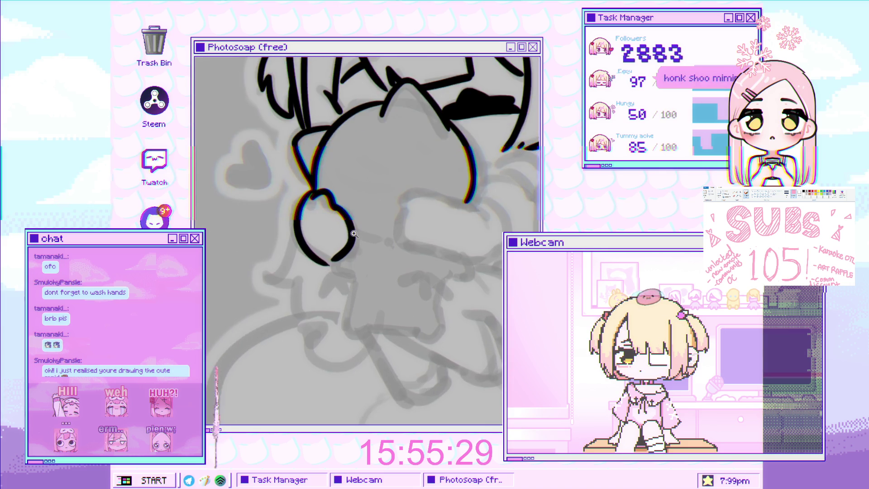
{"action": "scroll", "coordinate": [317, 280], "scroll_direction": "down", "scroll_amount": 4}
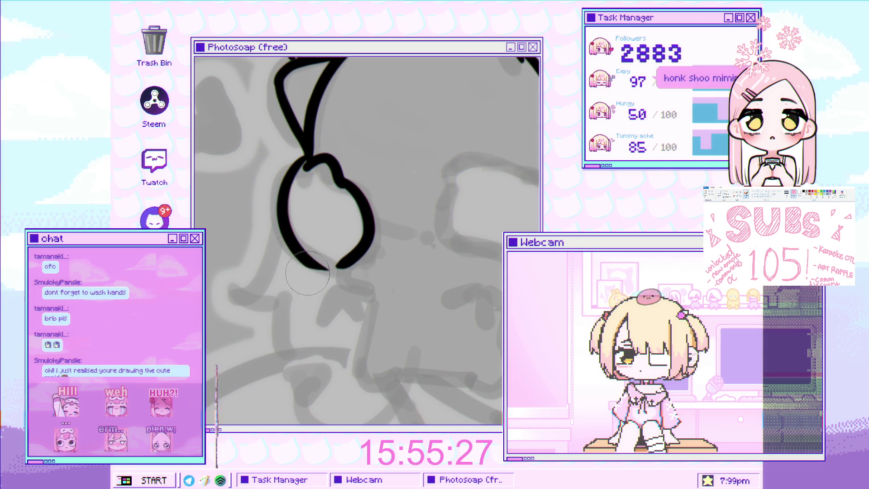
{"action": "scroll", "coordinate": [305, 274], "scroll_direction": "up", "scroll_amount": 1}
{"action": "left_click_drag", "start_coordinate": [327, 271], "coordinate": [348, 269]}
{"action": "scroll", "coordinate": [317, 258], "scroll_direction": "up", "scroll_amount": 2}
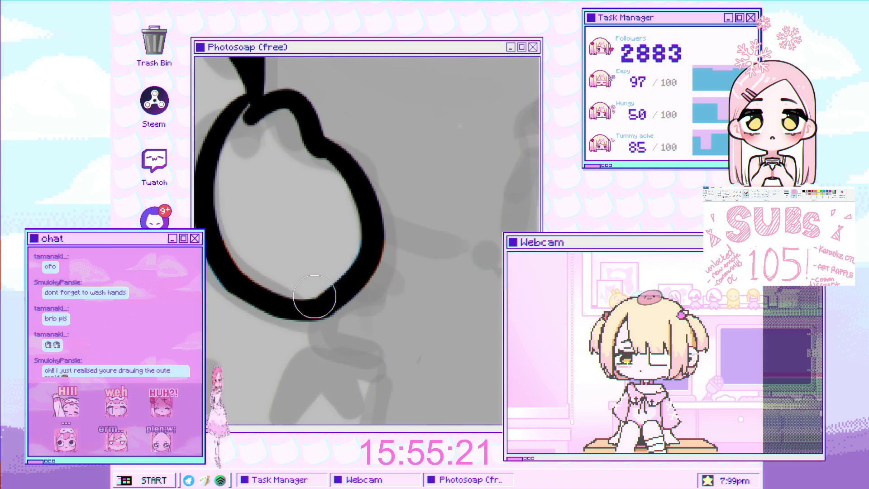
{"action": "scroll", "coordinate": [270, 299], "scroll_direction": "down", "scroll_amount": 4}
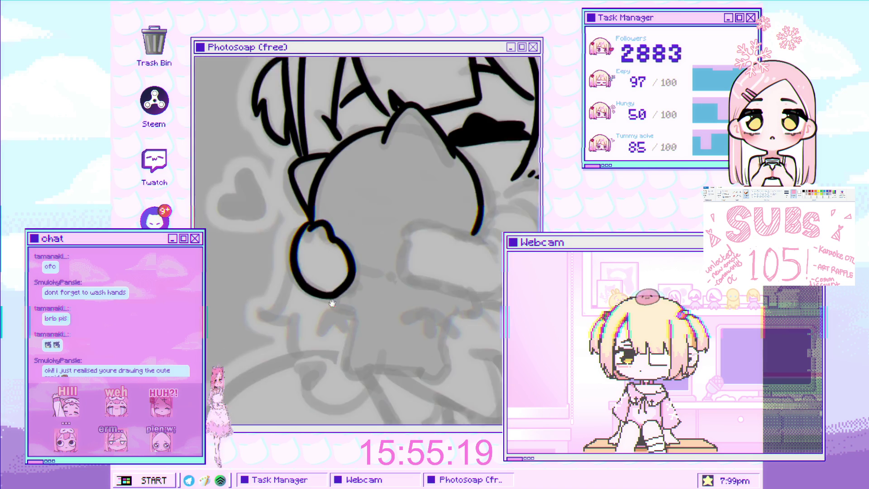
{"action": "scroll", "coordinate": [310, 188], "scroll_direction": "up", "scroll_amount": 4}
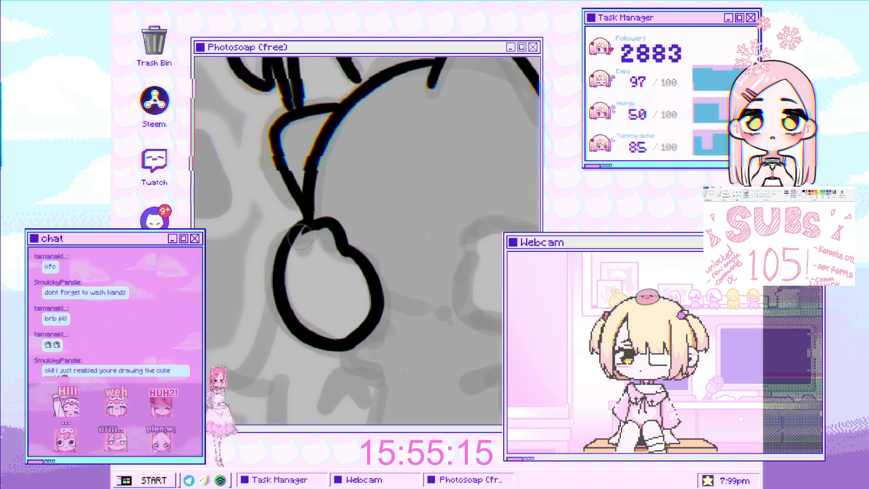
{"action": "scroll", "coordinate": [397, 214], "scroll_direction": "down", "scroll_amount": 3}
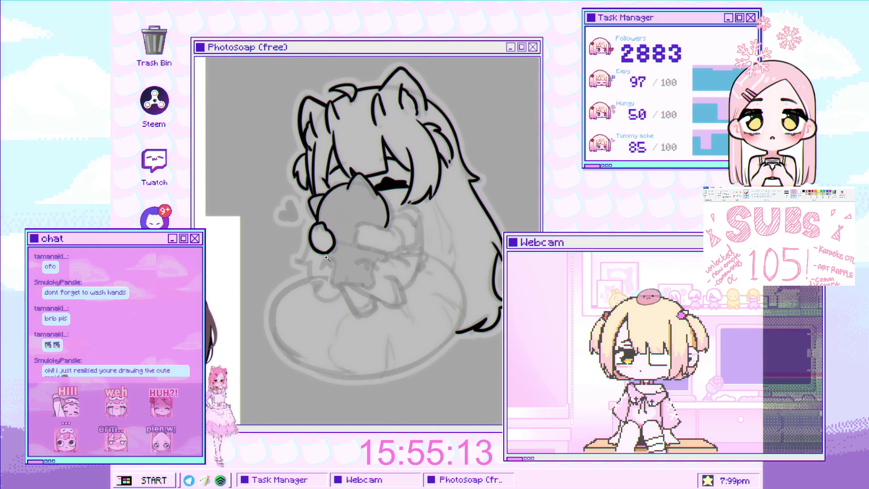
{"action": "scroll", "coordinate": [396, 215], "scroll_direction": "up", "scroll_amount": 2}
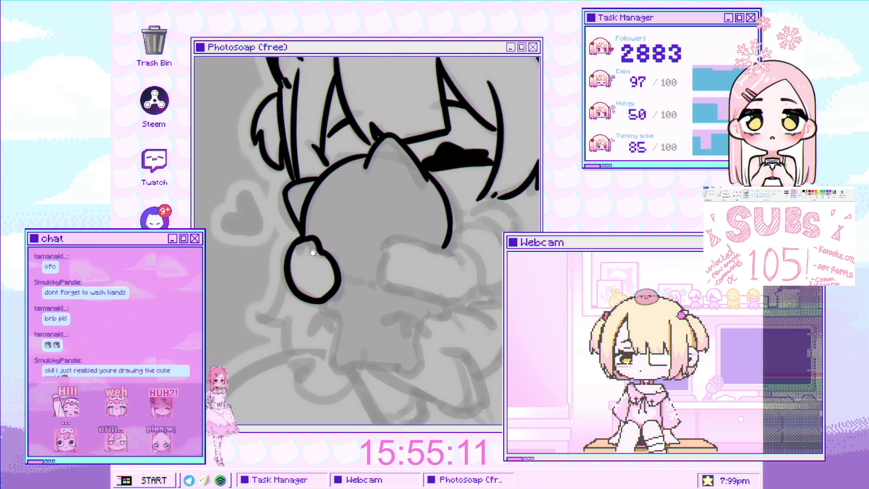
{"action": "mouse_move", "coordinate": [354, 241]}
{"action": "left_mouse_down"}
{"action": "mouse_move", "coordinate": [329, 312]}
{"action": "mouse_move", "coordinate": [420, 273]}
{"action": "mouse_move", "coordinate": [314, 263]}
{"action": "mouse_move", "coordinate": [333, 188]}
{"action": "mouse_move", "coordinate": [343, 195]}
{"action": "mouse_move", "coordinate": [326, 226]}
{"action": "mouse_move", "coordinate": [316, 217]}
{"action": "mouse_move", "coordinate": [423, 194]}
{"action": "mouse_move", "coordinate": [362, 203]}
{"action": "mouse_move", "coordinate": [319, 243]}
{"action": "mouse_move", "coordinate": [319, 222]}
{"action": "mouse_move", "coordinate": [294, 232]}
{"action": "mouse_move", "coordinate": [377, 242]}
{"action": "mouse_move", "coordinate": [297, 169]}
{"action": "left_mouse_up"}
Outline the heart beside the plush, redo its right lobe, and fill it solid black
{"action": "scroll", "coordinate": [320, 221], "scroll_direction": "up", "scroll_amount": 2}
{"action": "left_click_drag", "start_coordinate": [241, 209], "coordinate": [294, 299]}
{"action": "mouse_move", "coordinate": [318, 192]}
{"action": "left_mouse_down"}
{"action": "mouse_move", "coordinate": [359, 155]}
{"action": "mouse_move", "coordinate": [348, 272]}
{"action": "left_mouse_up"}
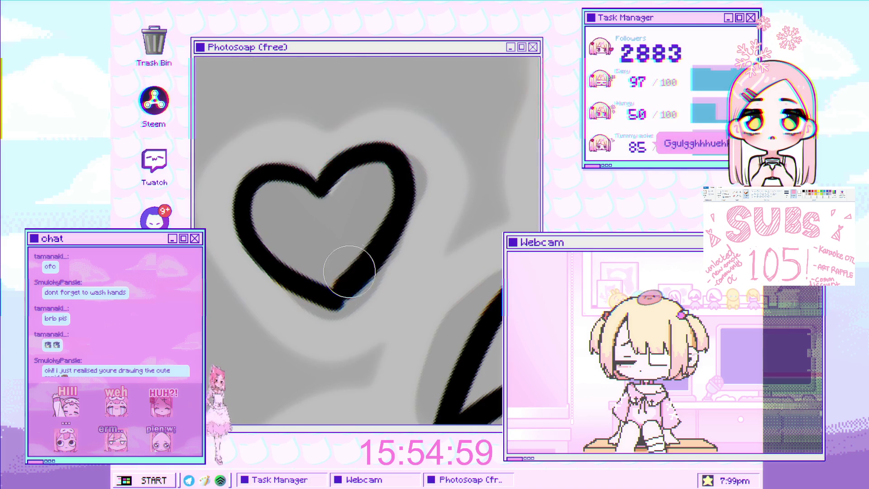
{"action": "key", "text": "ctrl+z"}
{"action": "mouse_move", "coordinate": [325, 200]}
{"action": "left_mouse_down"}
{"action": "mouse_move", "coordinate": [403, 226]}
{"action": "mouse_move", "coordinate": [396, 252]}
{"action": "left_mouse_up"}
{"action": "key", "text": "ctrl+z"}
{"action": "mouse_move", "coordinate": [320, 194]}
{"action": "left_mouse_down"}
{"action": "mouse_move", "coordinate": [402, 213]}
{"action": "mouse_move", "coordinate": [340, 292]}
{"action": "mouse_move", "coordinate": [345, 171]}
{"action": "mouse_move", "coordinate": [348, 291]}
{"action": "left_mouse_up"}
{"action": "key", "text": "ctrl+z"}
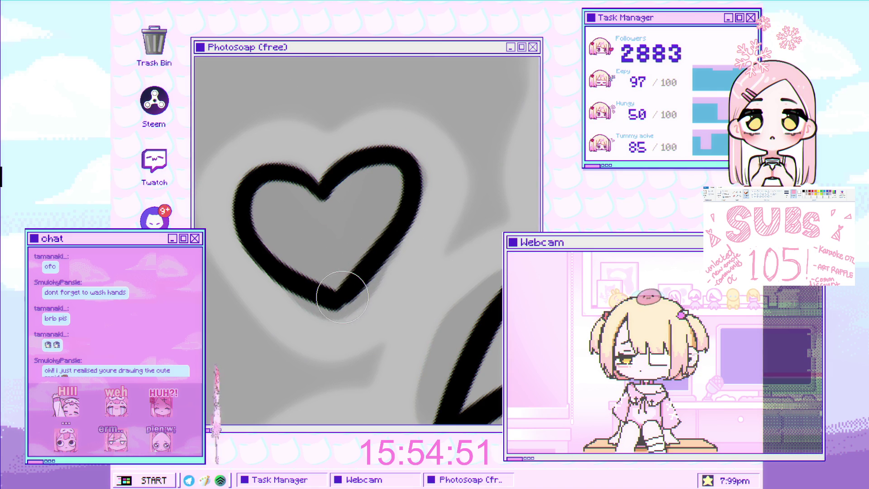
{"action": "mouse_move", "coordinate": [343, 296]}
{"action": "left_mouse_down"}
{"action": "mouse_move", "coordinate": [374, 214]}
{"action": "mouse_move", "coordinate": [348, 194]}
{"action": "mouse_move", "coordinate": [332, 273]}
{"action": "mouse_move", "coordinate": [295, 194]}
{"action": "mouse_move", "coordinate": [262, 200]}
{"action": "mouse_move", "coordinate": [320, 267]}
{"action": "left_mouse_up"}
{"action": "scroll", "coordinate": [320, 267], "scroll_direction": "down", "scroll_amount": 5}
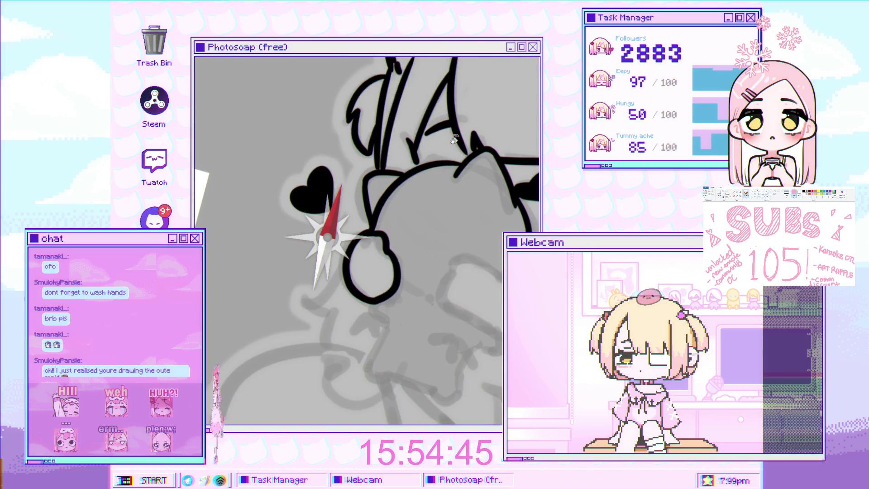
Remove the stray tail and extend the line down along the hand's edge
{"action": "scroll", "coordinate": [433, 118], "scroll_direction": "up", "scroll_amount": 2}
{"action": "scroll", "coordinate": [270, 235], "scroll_direction": "up", "scroll_amount": 5}
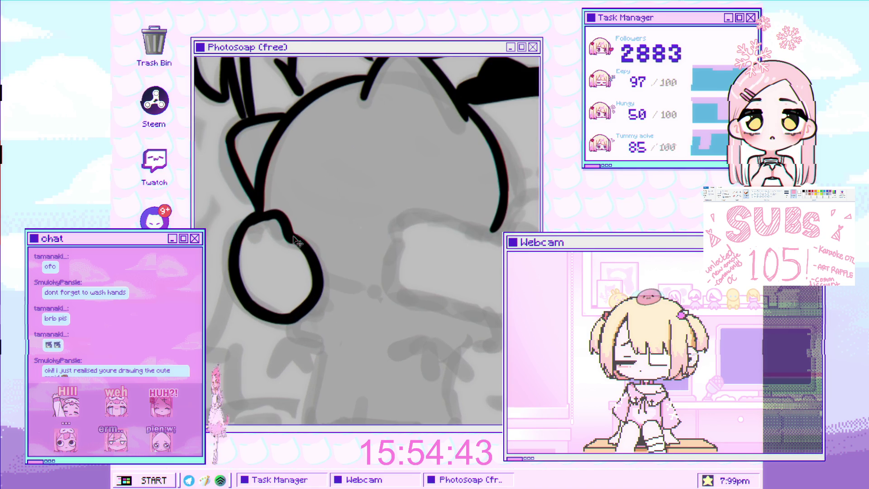
{"action": "scroll", "coordinate": [269, 235], "scroll_direction": "up", "scroll_amount": 1}
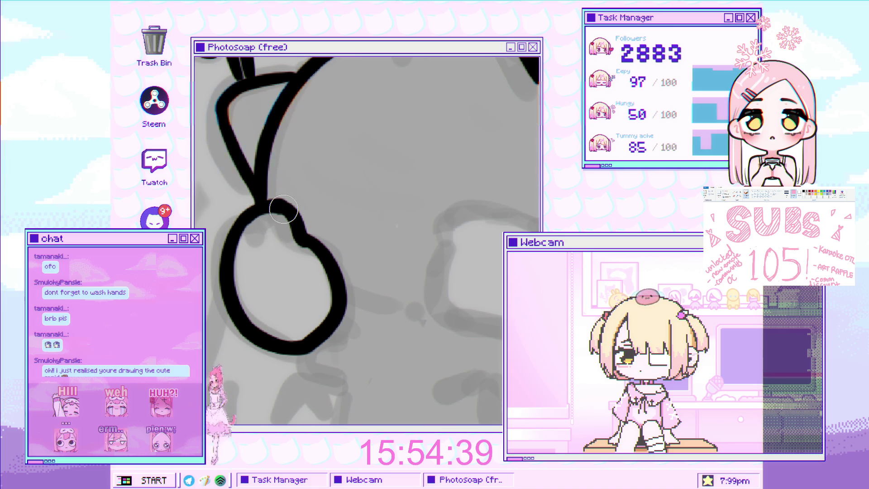
{"action": "scroll", "coordinate": [284, 208], "scroll_direction": "down", "scroll_amount": 4}
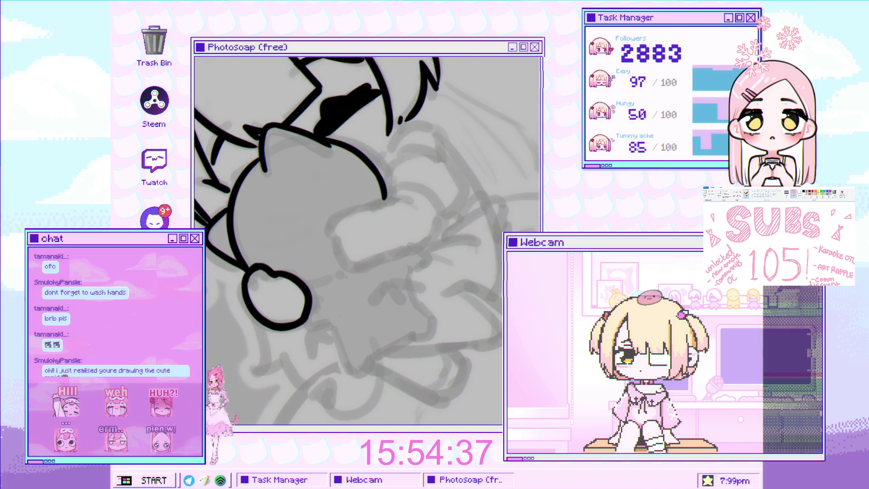
{"action": "scroll", "coordinate": [439, 201], "scroll_direction": "up", "scroll_amount": 3}
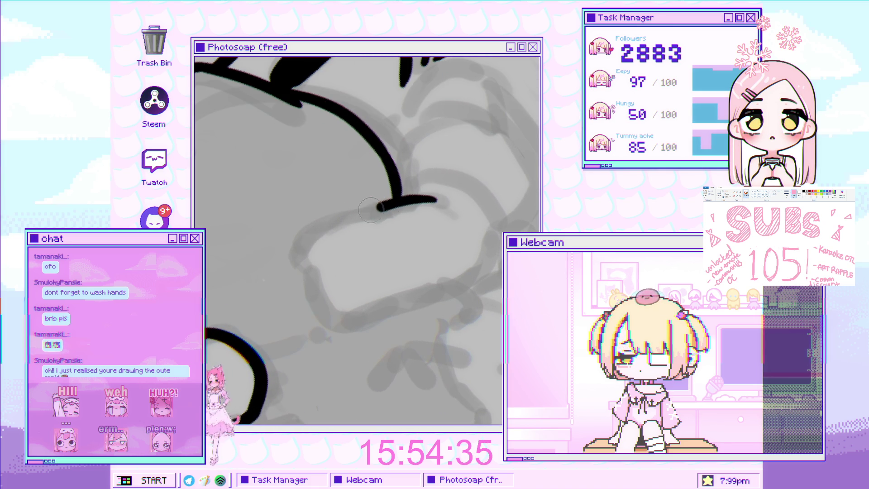
{"action": "key", "text": "ctrl+z"}
{"action": "left_click_drag", "start_coordinate": [411, 200], "coordinate": [305, 239]}
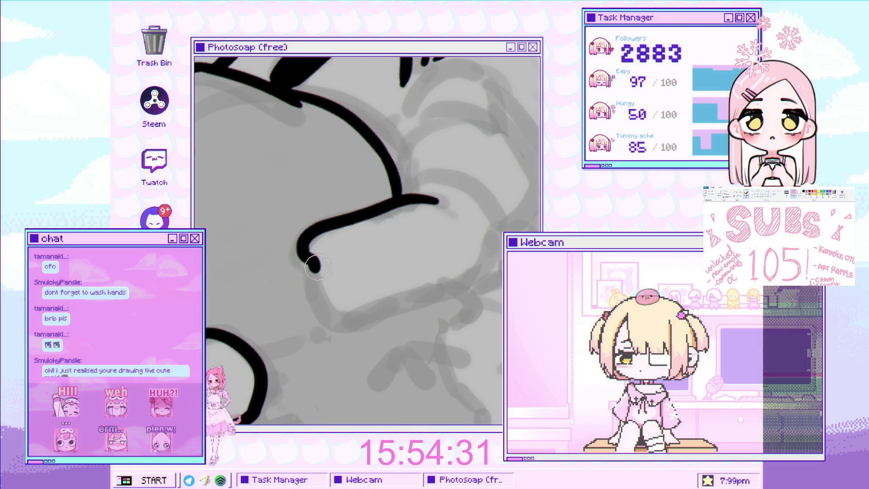
{"action": "left_click_drag", "start_coordinate": [317, 261], "coordinate": [358, 323]}
{"action": "key", "text": "ctrl+z"}
{"action": "mouse_move", "coordinate": [311, 258]}
{"action": "left_mouse_down"}
{"action": "mouse_move", "coordinate": [320, 296]}
{"action": "mouse_move", "coordinate": [337, 319]}
{"action": "left_mouse_up"}
Draw the hand's lower curve sweeping right, then a curve up and right from the hook
{"action": "key", "text": "ctrl+z"}
{"action": "mouse_move", "coordinate": [313, 255]}
{"action": "left_mouse_down"}
{"action": "mouse_move", "coordinate": [337, 317]}
{"action": "mouse_move", "coordinate": [357, 324]}
{"action": "mouse_move", "coordinate": [401, 301]}
{"action": "left_mouse_up"}
{"action": "left_click_drag", "start_coordinate": [345, 319], "coordinate": [398, 296]}
{"action": "key", "text": "ctrl+z"}
{"action": "left_click_drag", "start_coordinate": [339, 321], "coordinate": [394, 312]}
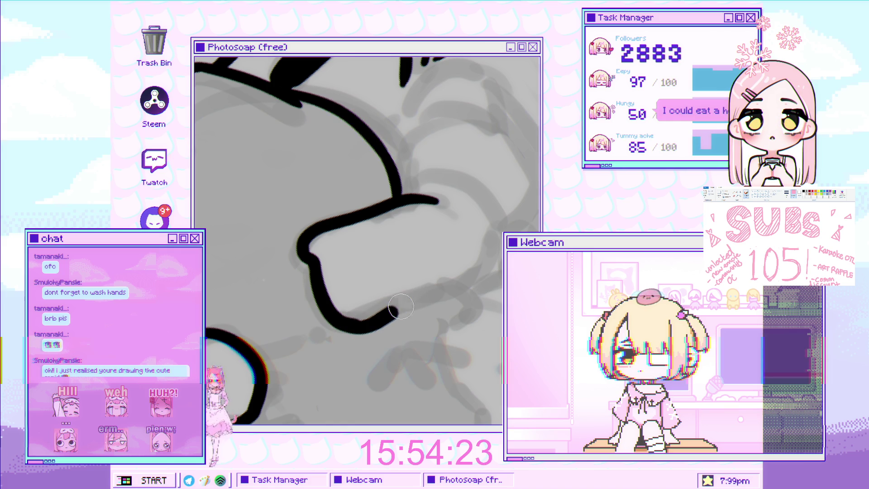
{"action": "key", "text": "ctrl+z"}
{"action": "left_click_drag", "start_coordinate": [298, 302], "coordinate": [379, 291]}
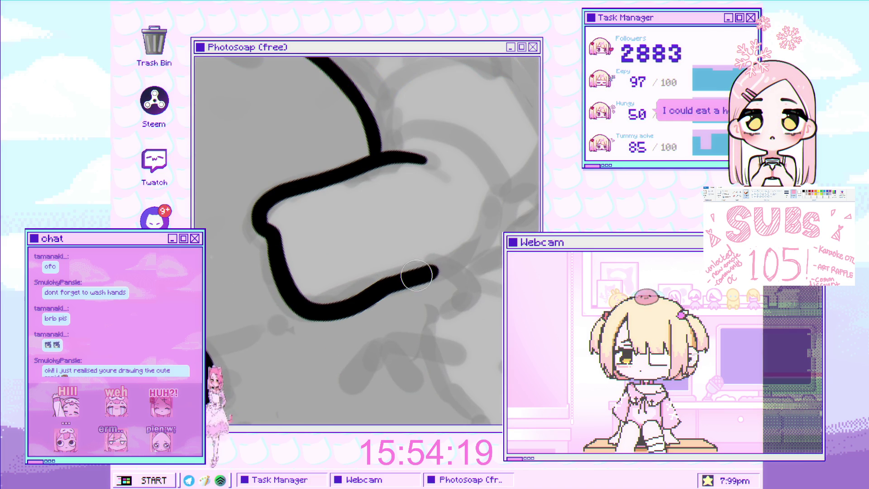
{"action": "mouse_move", "coordinate": [317, 317]}
{"action": "left_mouse_down"}
{"action": "mouse_move", "coordinate": [402, 277]}
{"action": "mouse_move", "coordinate": [420, 227]}
{"action": "left_mouse_up"}
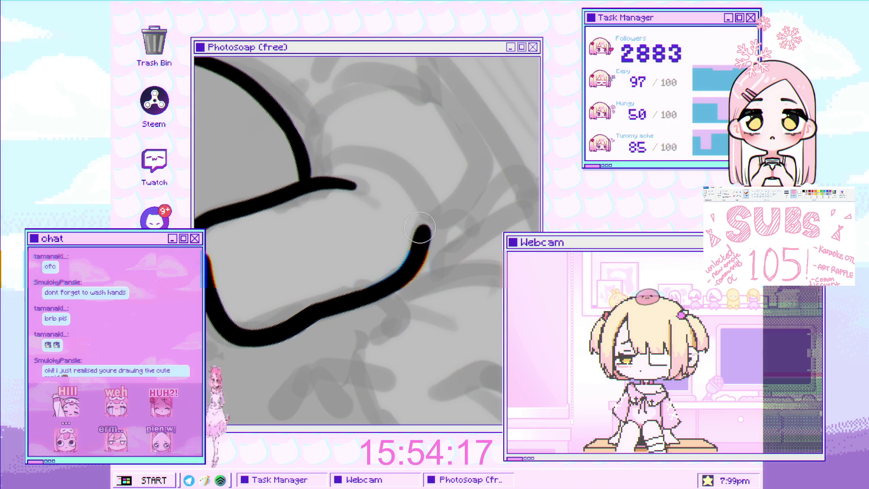
{"action": "mouse_move", "coordinate": [403, 264]}
{"action": "left_mouse_down"}
{"action": "mouse_move", "coordinate": [398, 188]}
{"action": "mouse_move", "coordinate": [417, 210]}
{"action": "mouse_move", "coordinate": [408, 236]}
{"action": "mouse_move", "coordinate": [320, 233]}
{"action": "mouse_move", "coordinate": [310, 262]}
{"action": "left_mouse_up"}
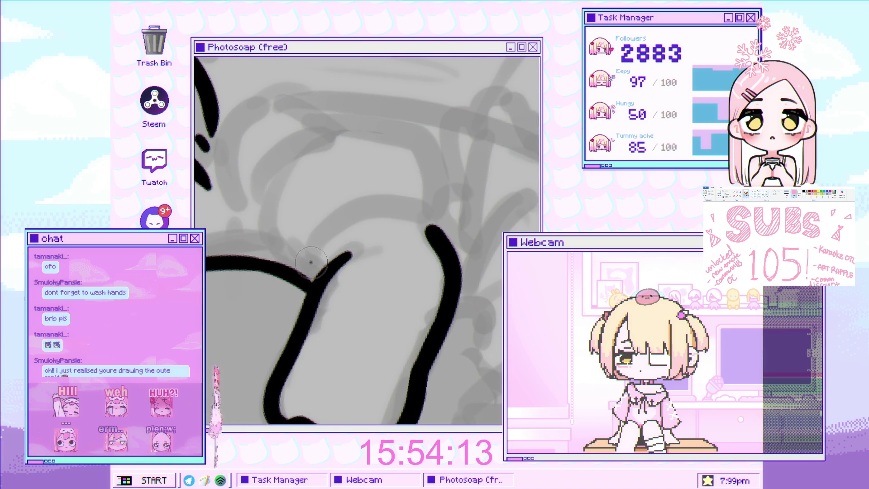
{"action": "mouse_move", "coordinate": [317, 266]}
{"action": "left_mouse_down"}
{"action": "mouse_move", "coordinate": [354, 202]}
{"action": "mouse_move", "coordinate": [420, 214]}
{"action": "mouse_move", "coordinate": [432, 228]}
{"action": "mouse_move", "coordinate": [432, 318]}
{"action": "left_mouse_up"}
Ink the fist's outline as a long curve, redoing the misplaced strokes
{"action": "scroll", "coordinate": [438, 249], "scroll_direction": "down", "scroll_amount": 6}
{"action": "scroll", "coordinate": [197, 214], "scroll_direction": "up", "scroll_amount": 3}
{"action": "scroll", "coordinate": [197, 214], "scroll_direction": "up", "scroll_amount": 2}
{"action": "scroll", "coordinate": [456, 248], "scroll_direction": "down", "scroll_amount": 5}
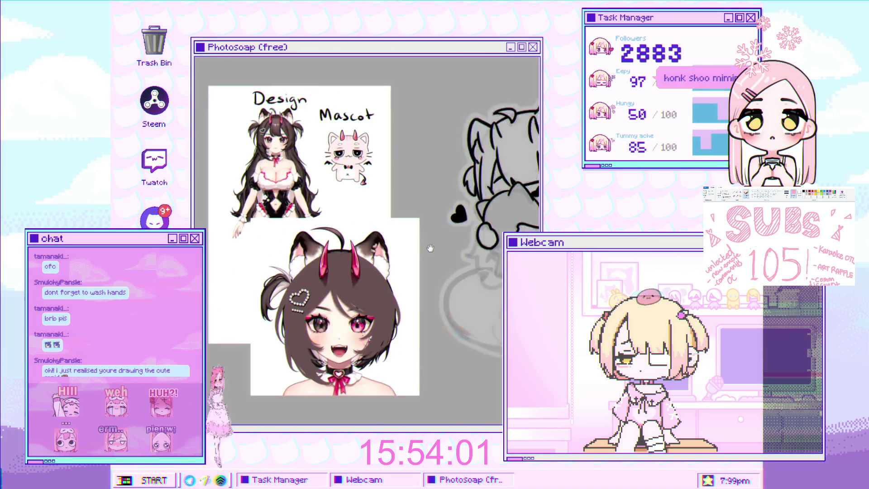
{"action": "scroll", "coordinate": [350, 241], "scroll_direction": "up", "scroll_amount": 5}
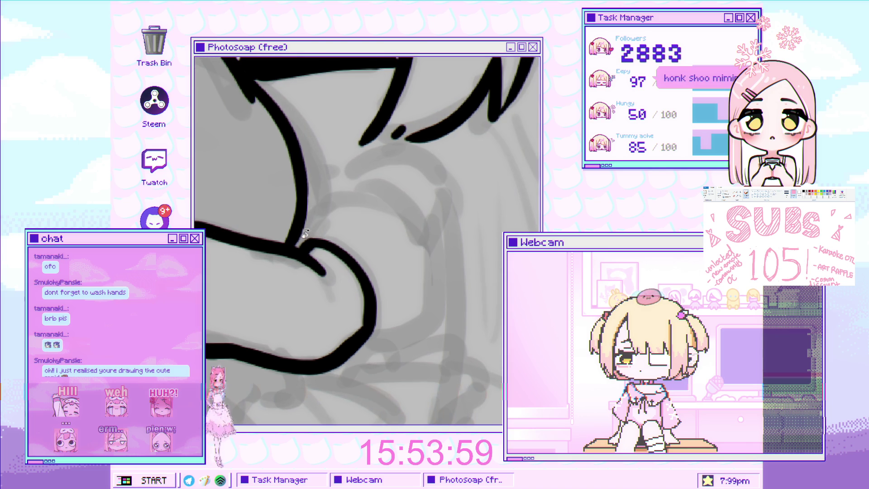
{"action": "mouse_move", "coordinate": [301, 231]}
{"action": "left_mouse_down"}
{"action": "mouse_move", "coordinate": [350, 193]}
{"action": "mouse_move", "coordinate": [399, 239]}
{"action": "left_mouse_up"}
{"action": "key", "text": "ctrl+z"}
{"action": "left_click_drag", "start_coordinate": [344, 192], "coordinate": [425, 255]}
{"action": "key", "text": "ctrl+z"}
{"action": "mouse_move", "coordinate": [354, 194]}
{"action": "left_mouse_down"}
{"action": "mouse_move", "coordinate": [391, 211]}
{"action": "mouse_move", "coordinate": [431, 264]}
{"action": "mouse_move", "coordinate": [363, 305]}
{"action": "mouse_move", "coordinate": [334, 305]}
{"action": "left_mouse_up"}
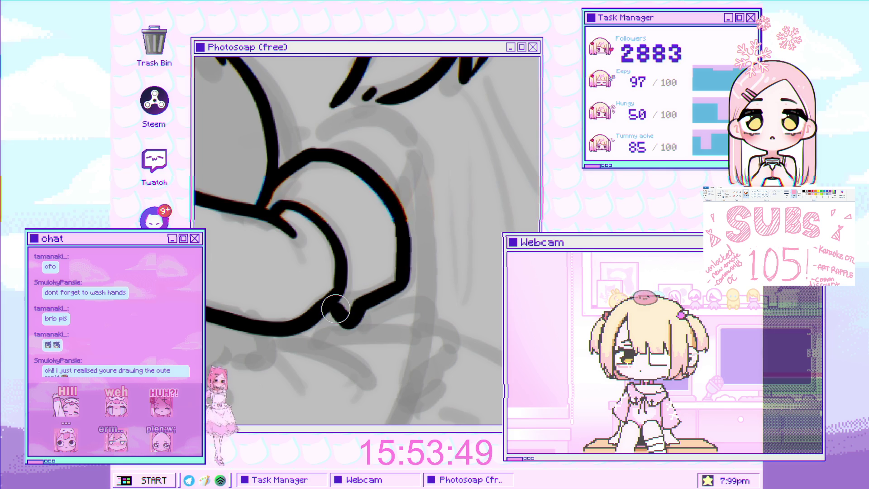
{"action": "key", "text": "ctrl+z"}
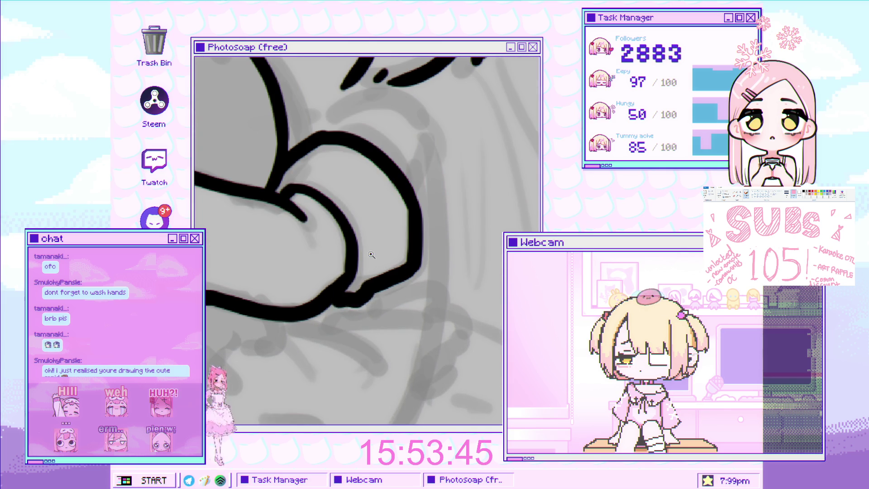
Ink a curved knuckle arc across the fist
{"action": "scroll", "coordinate": [375, 255], "scroll_direction": "down", "scroll_amount": 3}
{"action": "scroll", "coordinate": [362, 244], "scroll_direction": "up", "scroll_amount": 4}
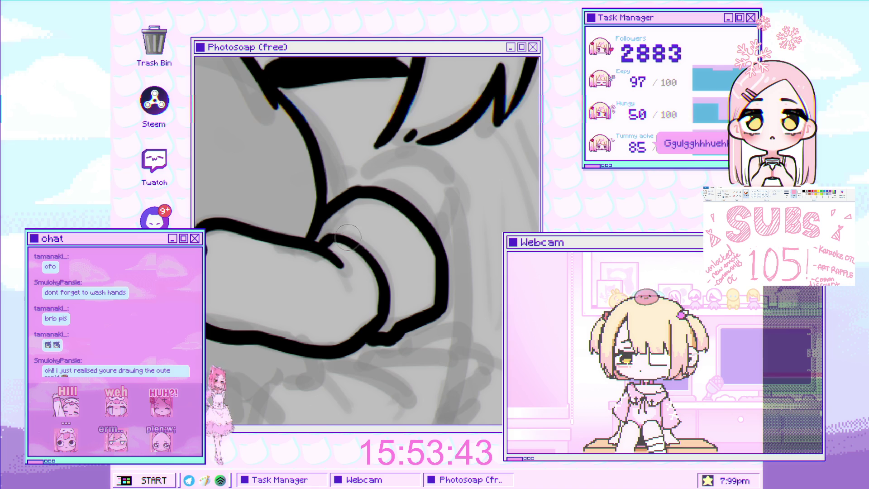
{"action": "mouse_move", "coordinate": [330, 237]}
{"action": "left_mouse_down"}
{"action": "mouse_move", "coordinate": [384, 253]}
{"action": "mouse_move", "coordinate": [368, 242]}
{"action": "mouse_move", "coordinate": [403, 296]}
{"action": "mouse_move", "coordinate": [395, 337]}
{"action": "left_mouse_up"}
{"action": "key", "text": "ctrl+z"}
{"action": "scroll", "coordinate": [382, 312], "scroll_direction": "down", "scroll_amount": 5}
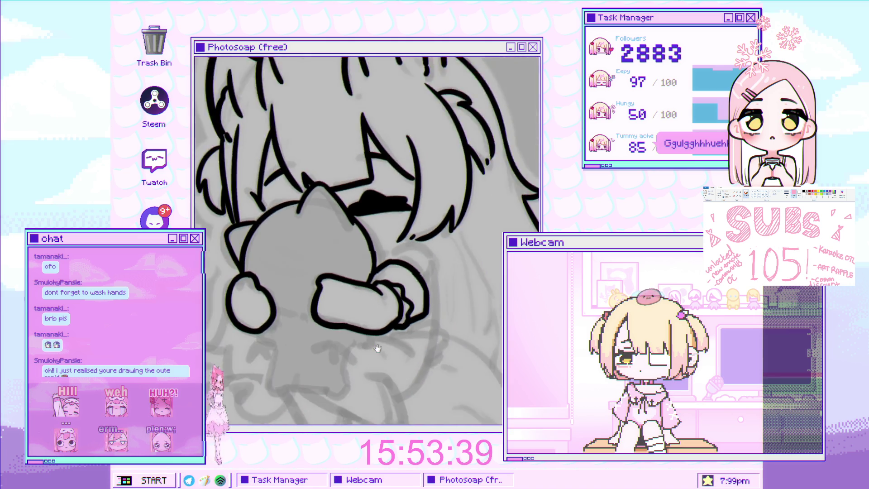
{"action": "scroll", "coordinate": [381, 313], "scroll_direction": "up", "scroll_amount": 4}
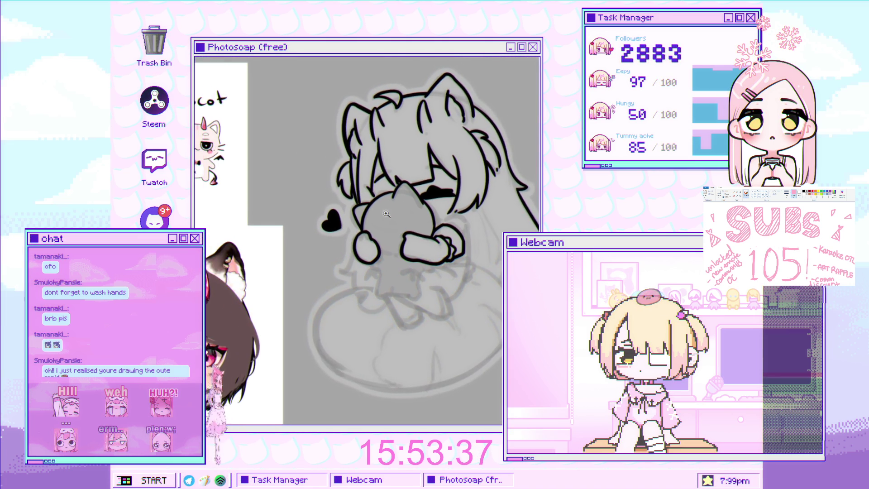
{"action": "scroll", "coordinate": [430, 226], "scroll_direction": "up", "scroll_amount": 3}
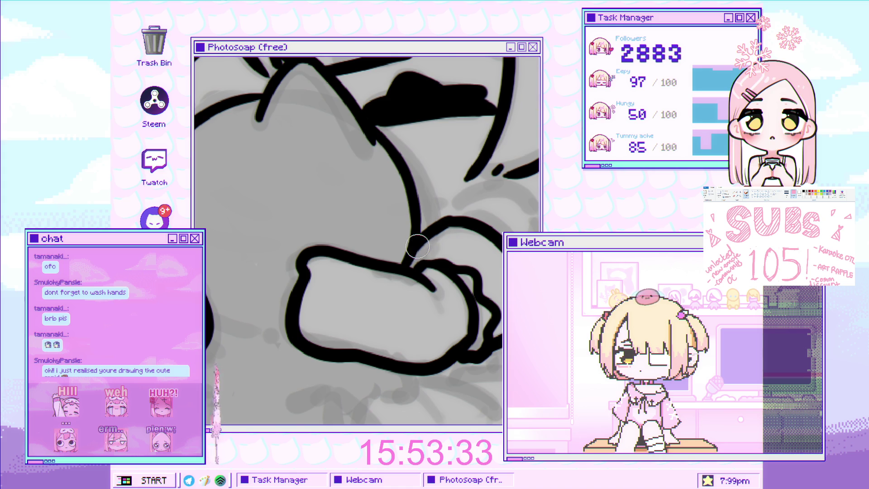
Ink the line from the arm down the hand's right edge, removing the inner wrist band line
{"action": "left_click_drag", "start_coordinate": [470, 232], "coordinate": [481, 260]}
{"action": "key", "text": "ctrl+z"}
{"action": "left_click_drag", "start_coordinate": [465, 230], "coordinate": [482, 263]}
{"action": "left_click_drag", "start_coordinate": [519, 284], "coordinate": [478, 269]}
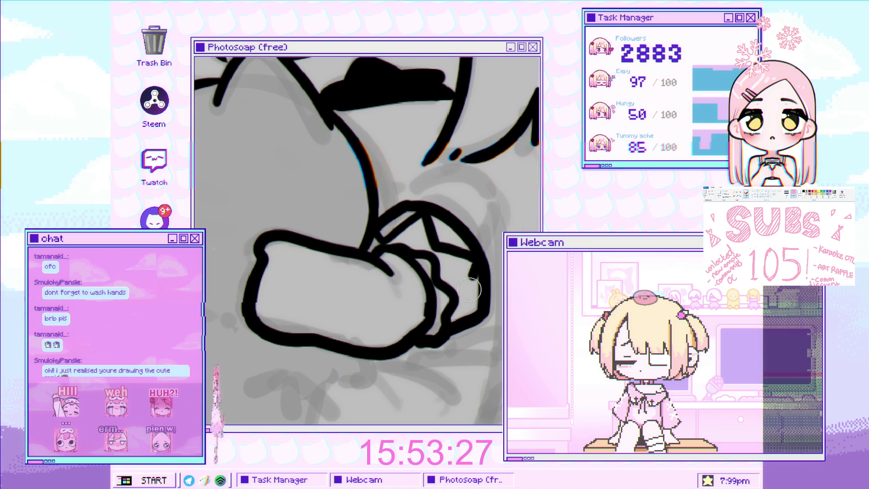
{"action": "left_click_drag", "start_coordinate": [466, 298], "coordinate": [477, 319]}
{"action": "scroll", "coordinate": [477, 320], "scroll_direction": "down", "scroll_amount": 5}
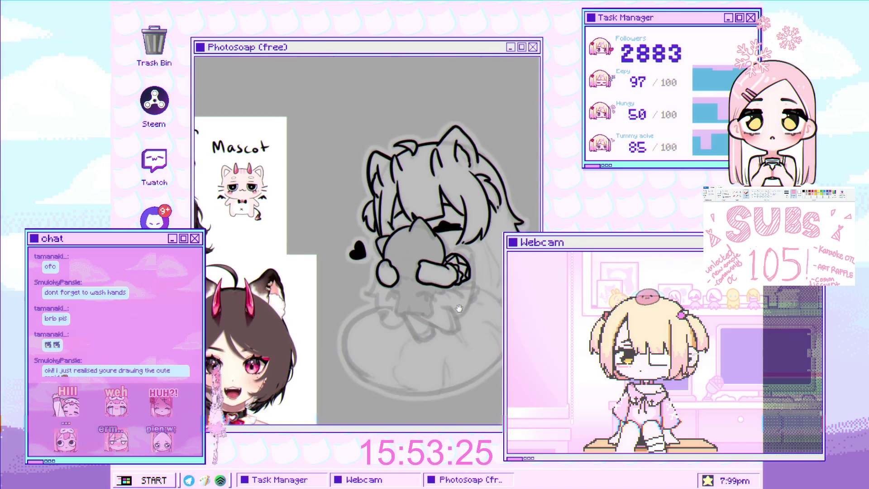
{"action": "scroll", "coordinate": [438, 233], "scroll_direction": "up", "scroll_amount": 1}
{"action": "scroll", "coordinate": [438, 233], "scroll_direction": "up", "scroll_amount": 3}
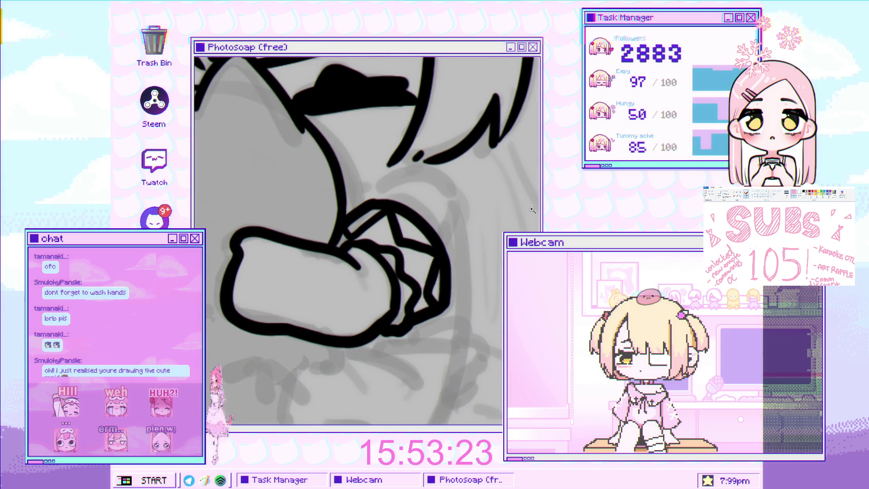
{"action": "key", "text": "ctrl+z"}
{"action": "scroll", "coordinate": [370, 215], "scroll_direction": "up", "scroll_amount": 1}
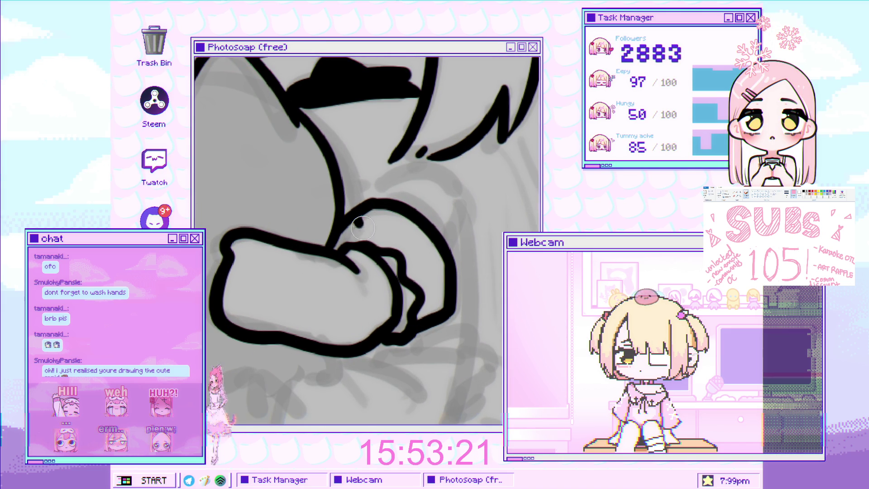
Add a finger line inside the fist and an arc over the knuckle
{"action": "mouse_move", "coordinate": [413, 217]}
{"action": "left_mouse_down"}
{"action": "mouse_move", "coordinate": [420, 248]}
{"action": "mouse_move", "coordinate": [441, 254]}
{"action": "left_mouse_up"}
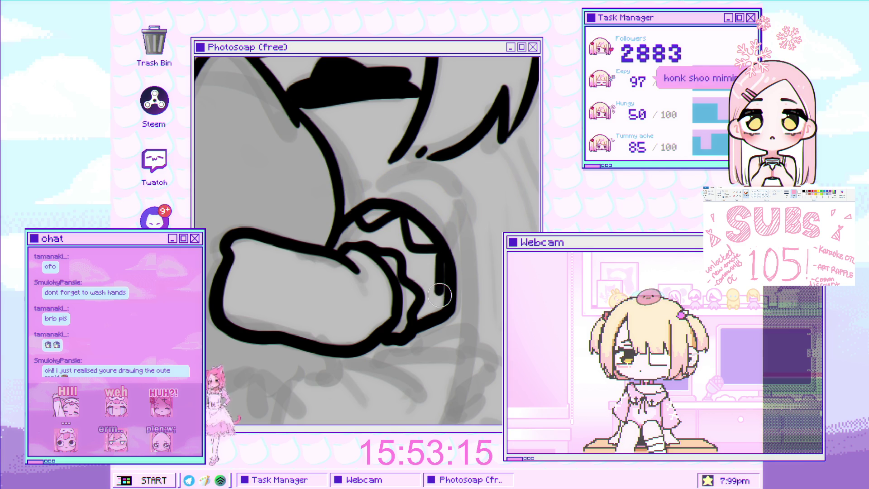
{"action": "scroll", "coordinate": [443, 297], "scroll_direction": "down", "scroll_amount": 3}
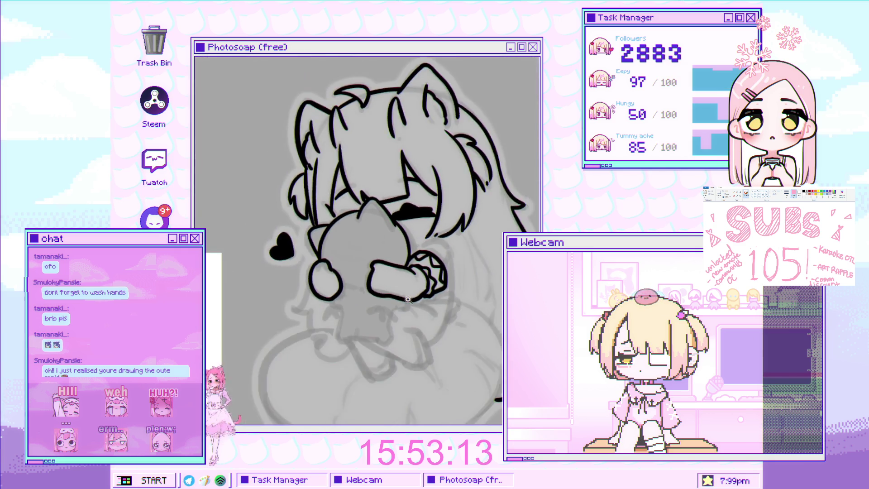
{"action": "scroll", "coordinate": [407, 246], "scroll_direction": "up", "scroll_amount": 3}
{"action": "scroll", "coordinate": [417, 258], "scroll_direction": "down", "scroll_amount": 3}
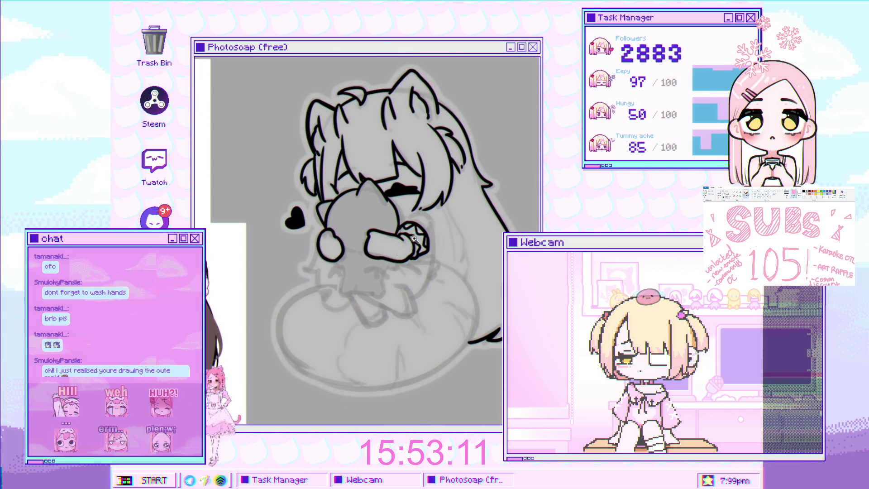
{"action": "scroll", "coordinate": [412, 231], "scroll_direction": "up", "scroll_amount": 3}
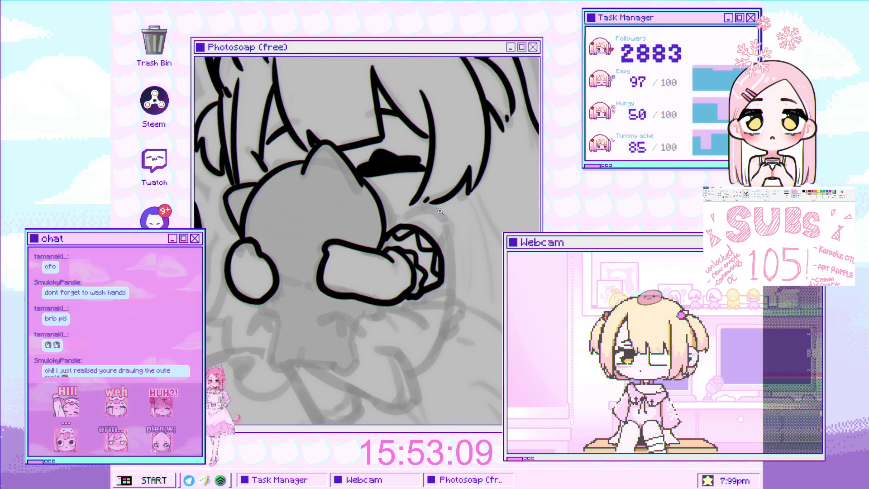
{"action": "scroll", "coordinate": [406, 243], "scroll_direction": "down", "scroll_amount": 3}
{"action": "scroll", "coordinate": [467, 212], "scroll_direction": "up", "scroll_amount": 3}
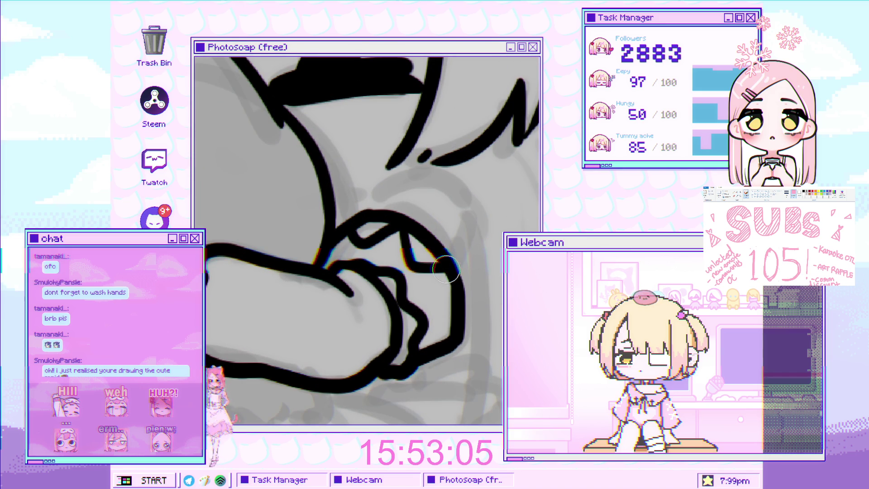
{"action": "mouse_move", "coordinate": [368, 213]}
{"action": "left_mouse_down"}
{"action": "mouse_move", "coordinate": [385, 207]}
{"action": "mouse_move", "coordinate": [450, 249]}
{"action": "left_mouse_up"}
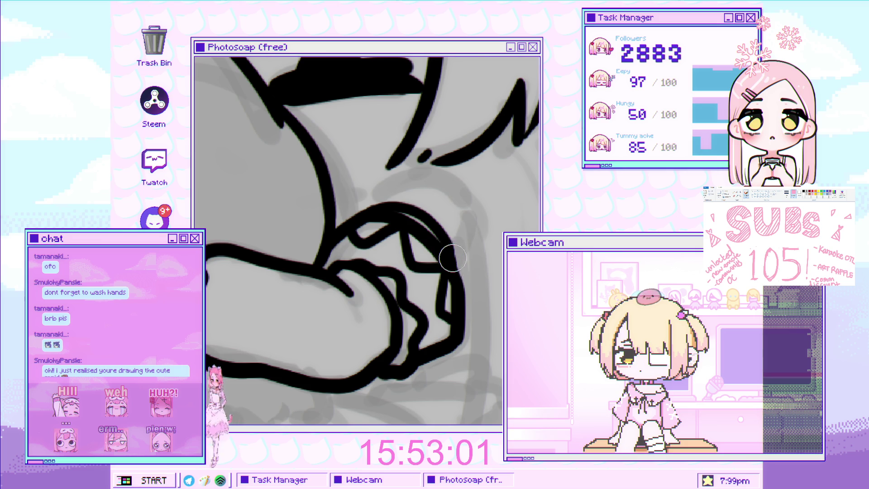
{"action": "scroll", "coordinate": [434, 259], "scroll_direction": "down", "scroll_amount": 5}
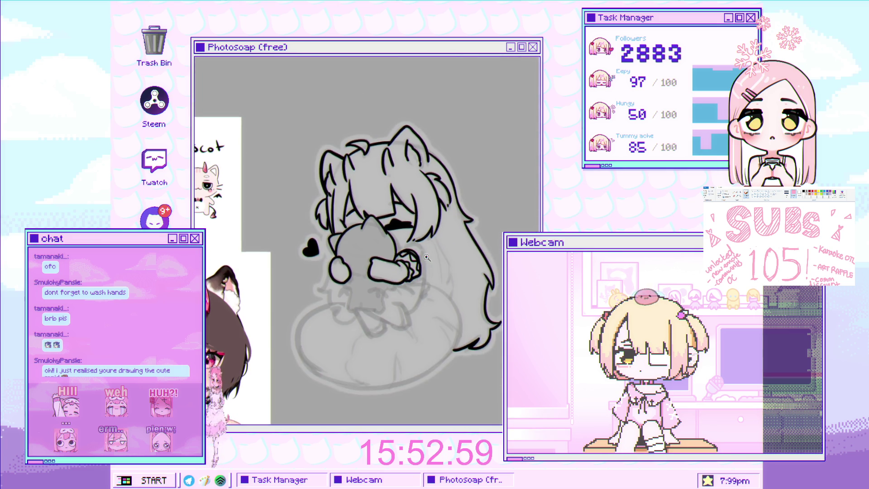
{"action": "scroll", "coordinate": [428, 258], "scroll_direction": "up", "scroll_amount": 2}
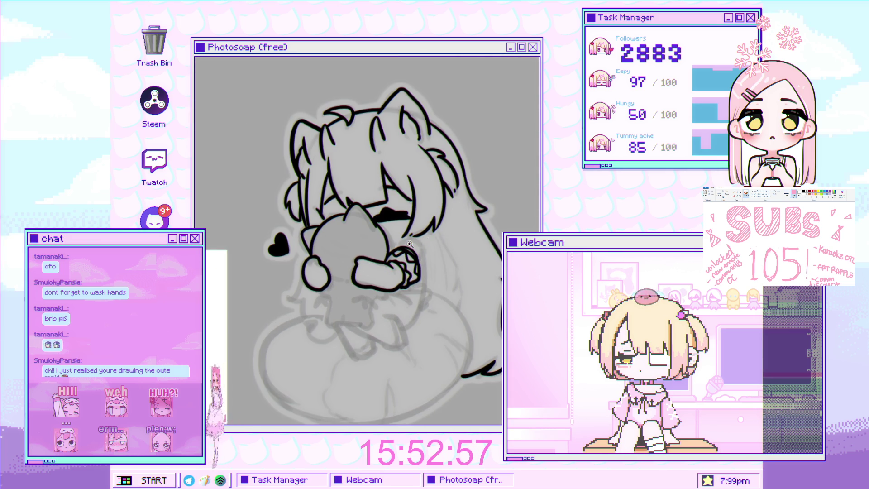
{"action": "scroll", "coordinate": [412, 243], "scroll_direction": "up", "scroll_amount": 4}
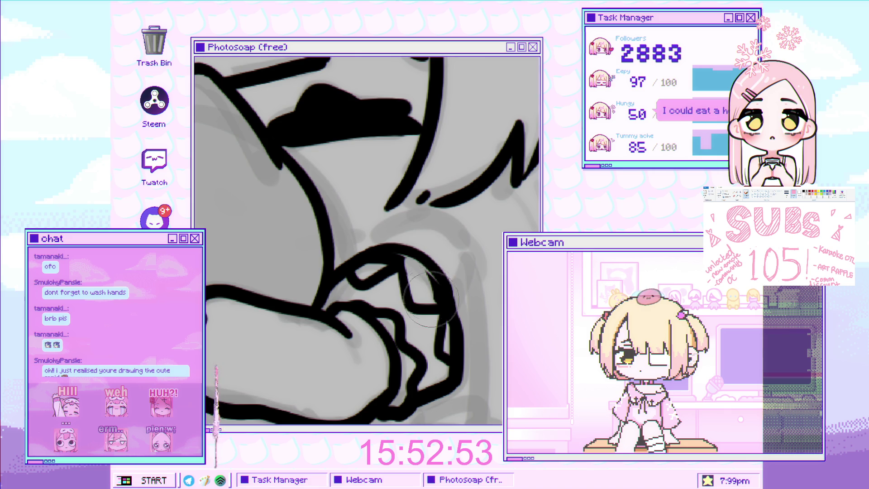
{"action": "scroll", "coordinate": [433, 286], "scroll_direction": "down", "scroll_amount": 4}
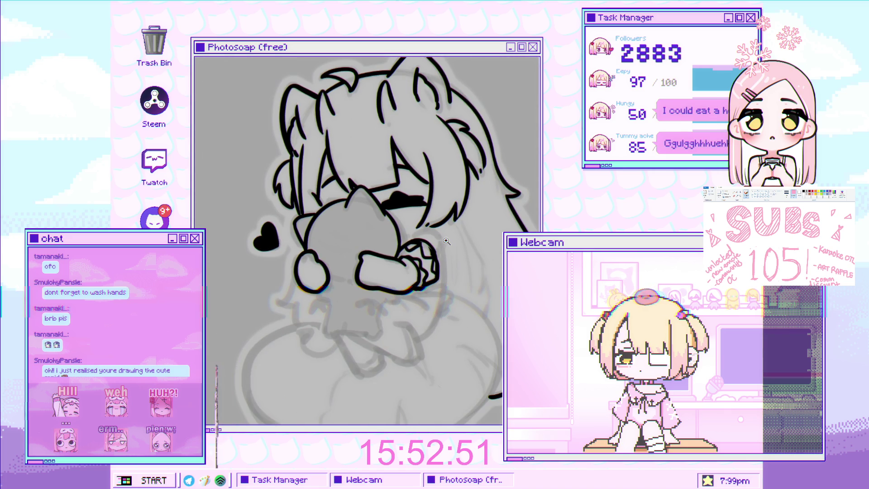
Zoom out to check the whole drawing, then zoom back in on the hand
{"action": "scroll", "coordinate": [446, 245], "scroll_direction": "up", "scroll_amount": 4}
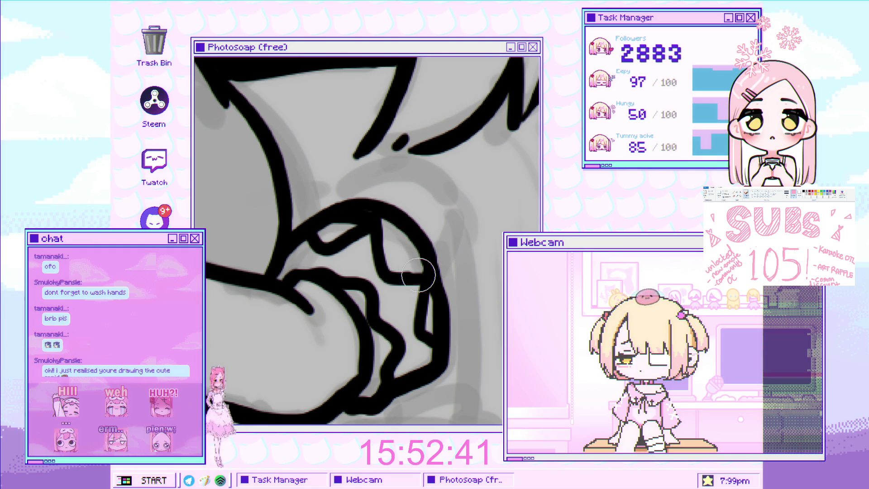
{"action": "scroll", "coordinate": [427, 271], "scroll_direction": "down", "scroll_amount": 5}
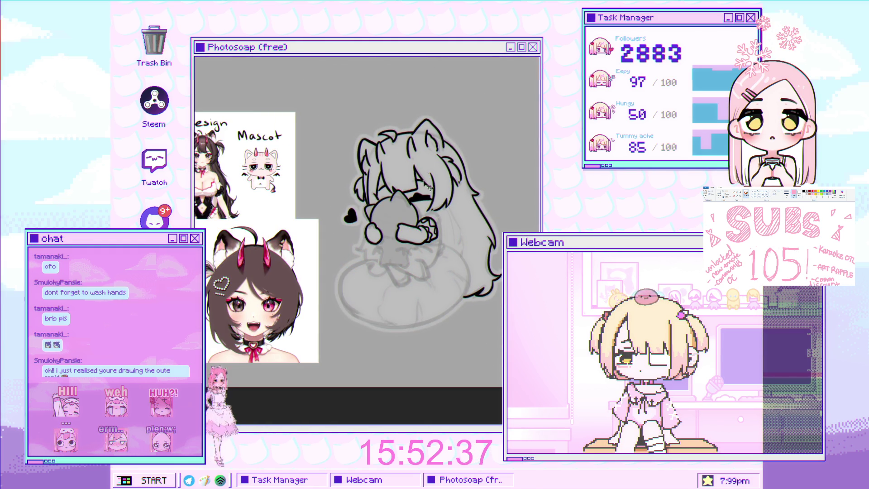
{"action": "scroll", "coordinate": [405, 205], "scroll_direction": "up", "scroll_amount": 2}
{"action": "scroll", "coordinate": [453, 227], "scroll_direction": "down", "scroll_amount": 2}
{"action": "scroll", "coordinate": [483, 214], "scroll_direction": "up", "scroll_amount": 3}
{"action": "scroll", "coordinate": [410, 242], "scroll_direction": "down", "scroll_amount": 3}
{"action": "scroll", "coordinate": [410, 242], "scroll_direction": "up", "scroll_amount": 3}
{"action": "scroll", "coordinate": [418, 235], "scroll_direction": "up", "scroll_amount": 3}
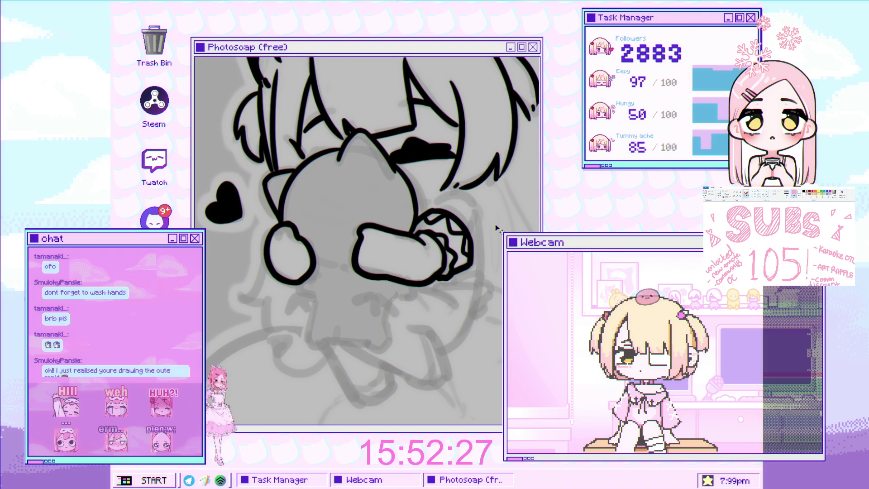
{"action": "scroll", "coordinate": [441, 231], "scroll_direction": "down", "scroll_amount": 3}
{"action": "scroll", "coordinate": [441, 231], "scroll_direction": "up", "scroll_amount": 2}
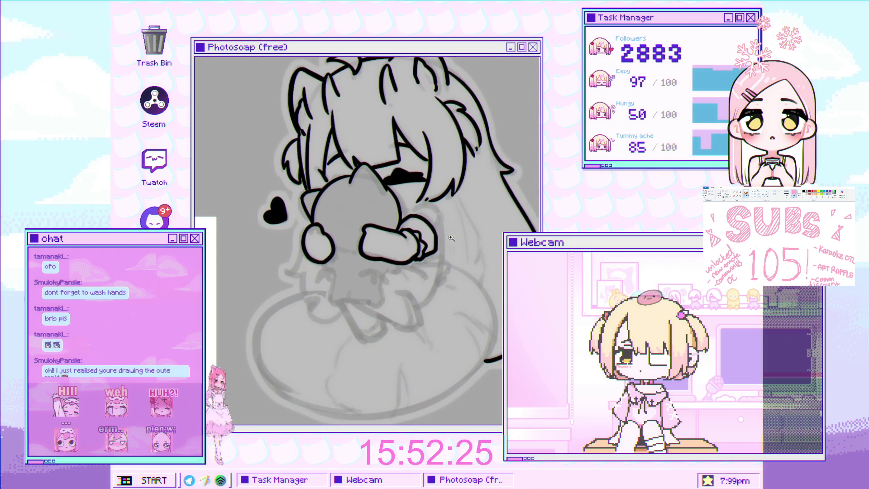
{"action": "scroll", "coordinate": [442, 231], "scroll_direction": "up", "scroll_amount": 5}
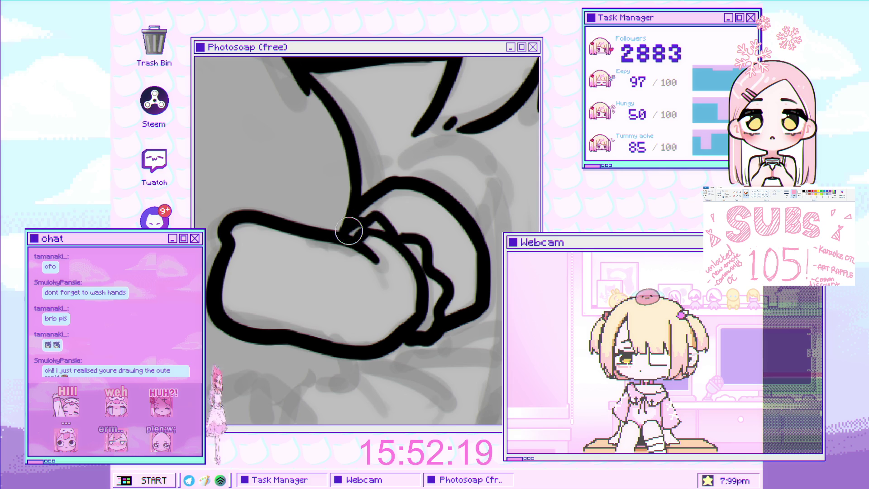
{"action": "scroll", "coordinate": [357, 253], "scroll_direction": "down", "scroll_amount": 3}
{"action": "scroll", "coordinate": [357, 254], "scroll_direction": "up", "scroll_amount": 3}
Add two short ink strokes along the fist's right edge
{"action": "mouse_move", "coordinate": [392, 248]}
{"action": "left_mouse_down"}
{"action": "mouse_move", "coordinate": [379, 233]}
{"action": "mouse_move", "coordinate": [357, 245]}
{"action": "left_mouse_up"}
{"action": "scroll", "coordinate": [358, 244], "scroll_direction": "down", "scroll_amount": 2}
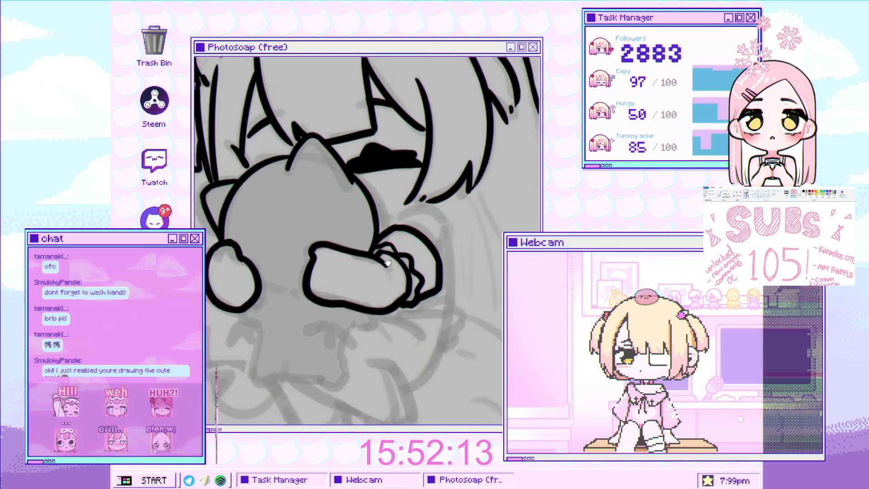
{"action": "scroll", "coordinate": [411, 299], "scroll_direction": "up", "scroll_amount": 3}
{"action": "mouse_move", "coordinate": [412, 297]}
{"action": "left_mouse_down"}
{"action": "mouse_move", "coordinate": [413, 304]}
{"action": "mouse_move", "coordinate": [394, 291]}
{"action": "mouse_move", "coordinate": [373, 295]}
{"action": "left_mouse_up"}
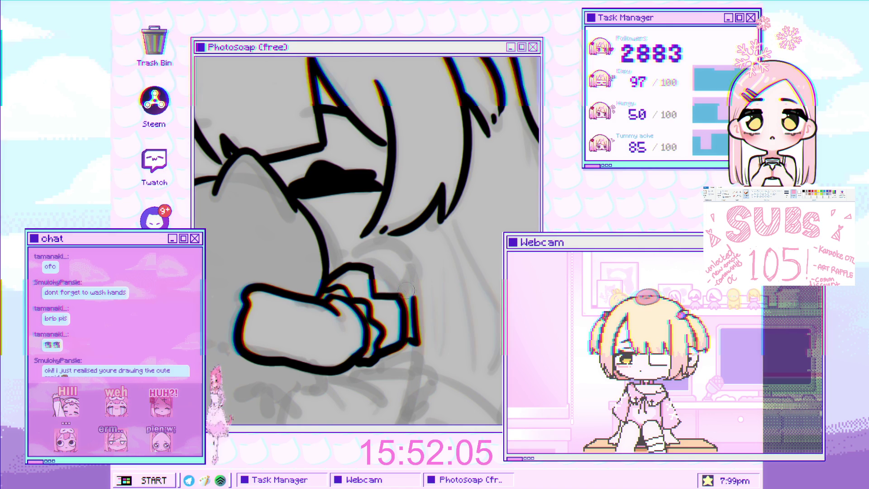
Add short strokes near the thumb and a curved line arching over the fist
{"action": "left_click_drag", "start_coordinate": [381, 270], "coordinate": [388, 274]}
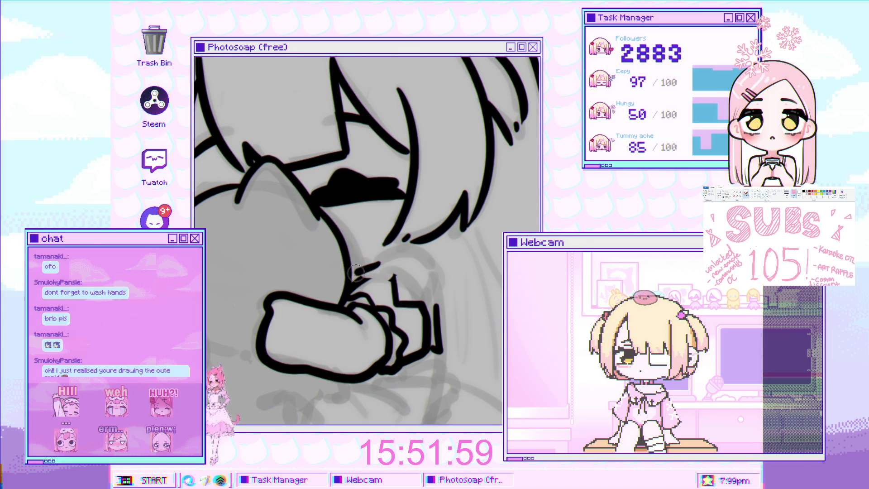
{"action": "left_click_drag", "start_coordinate": [354, 273], "coordinate": [386, 279]}
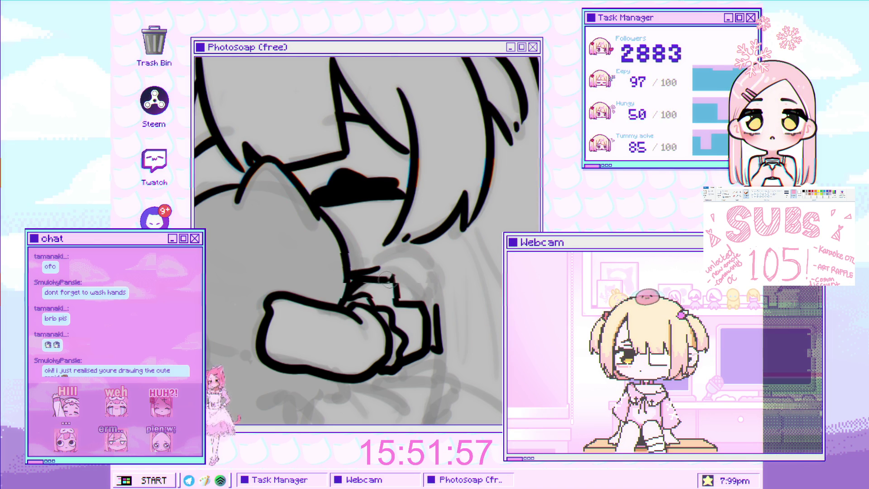
{"action": "scroll", "coordinate": [398, 274], "scroll_direction": "up", "scroll_amount": 5}
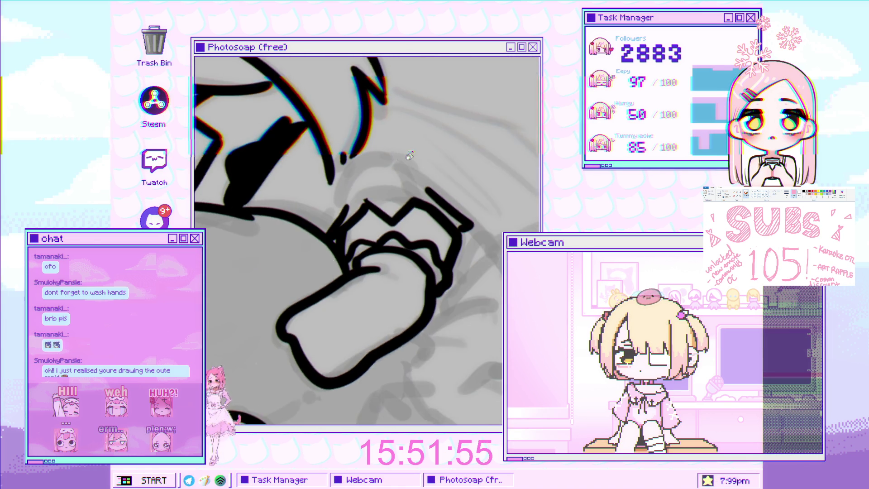
{"action": "left_click_drag", "start_coordinate": [338, 215], "coordinate": [432, 188]}
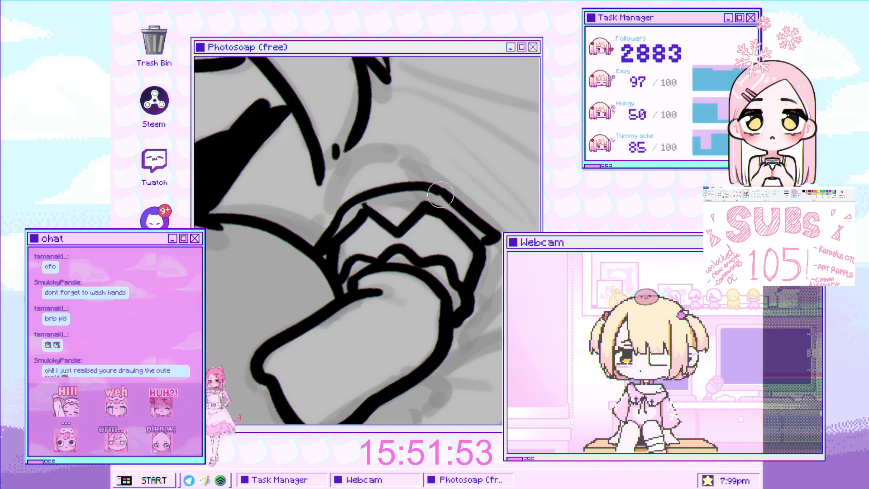
{"action": "scroll", "coordinate": [439, 191], "scroll_direction": "down", "scroll_amount": 5}
{"action": "scroll", "coordinate": [337, 257], "scroll_direction": "up", "scroll_amount": 4}
{"action": "mouse_move", "coordinate": [311, 253]}
{"action": "left_mouse_down"}
{"action": "mouse_move", "coordinate": [357, 240]}
{"action": "mouse_move", "coordinate": [403, 295]}
{"action": "mouse_move", "coordinate": [512, 304]}
{"action": "left_mouse_up"}
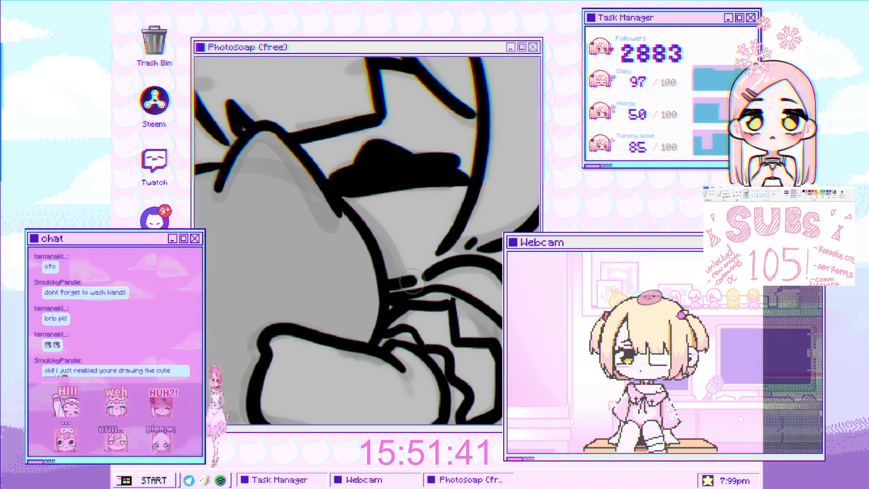
{"action": "scroll", "coordinate": [424, 237], "scroll_direction": "down", "scroll_amount": 5}
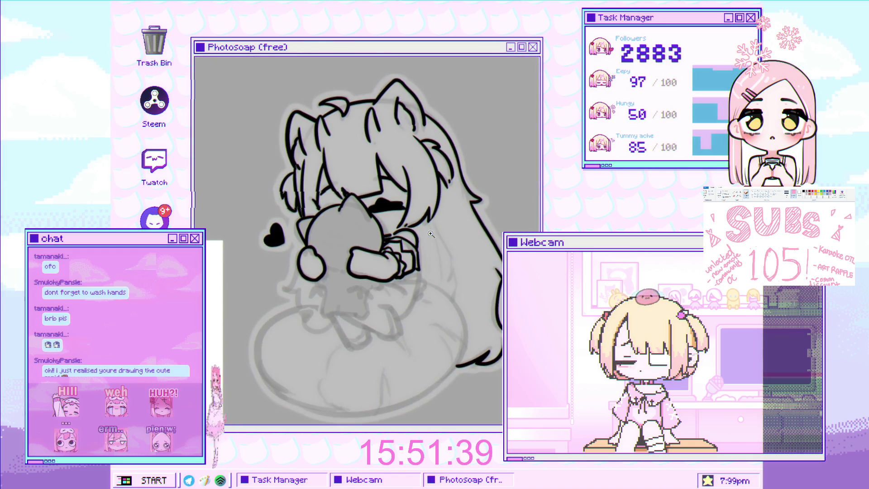
{"action": "scroll", "coordinate": [400, 215], "scroll_direction": "down", "scroll_amount": 2}
{"action": "scroll", "coordinate": [417, 130], "scroll_direction": "up", "scroll_amount": 5}
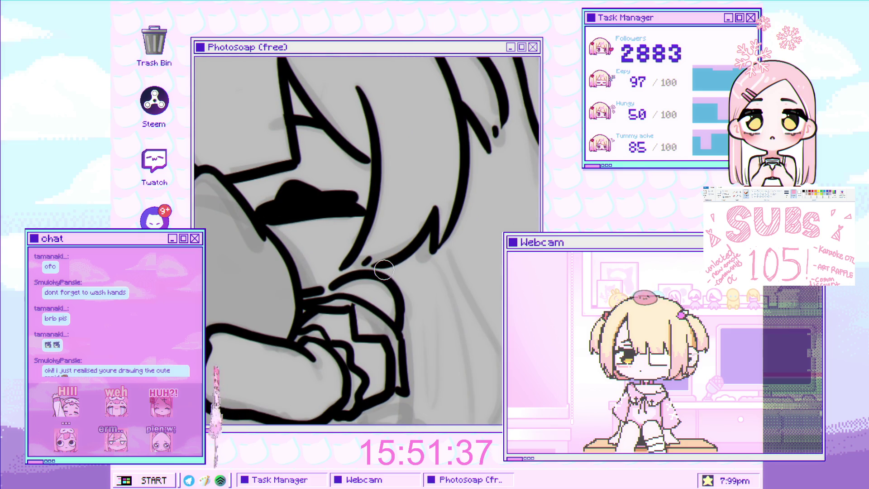
Rotate the canvas view, then reset it back upright
{"action": "scroll", "coordinate": [367, 264], "scroll_direction": "down", "scroll_amount": 3}
{"action": "scroll", "coordinate": [437, 219], "scroll_direction": "up", "scroll_amount": 5}
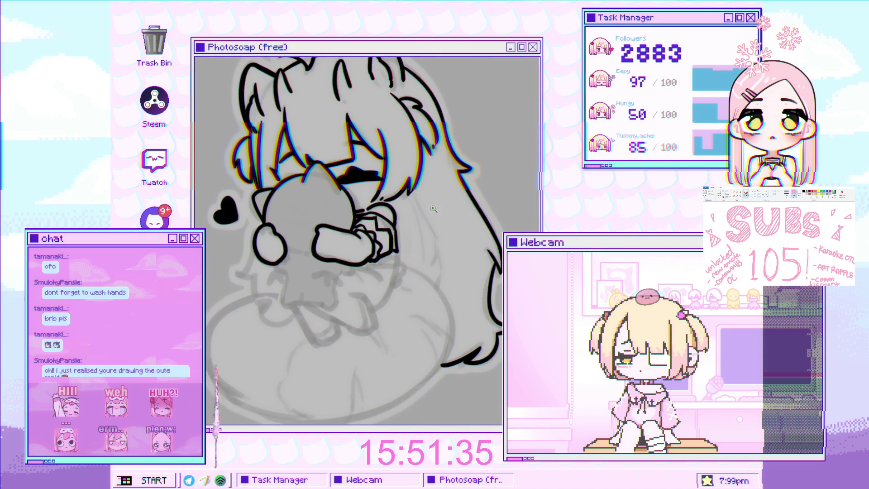
{"action": "scroll", "coordinate": [436, 219], "scroll_direction": "down", "scroll_amount": 5}
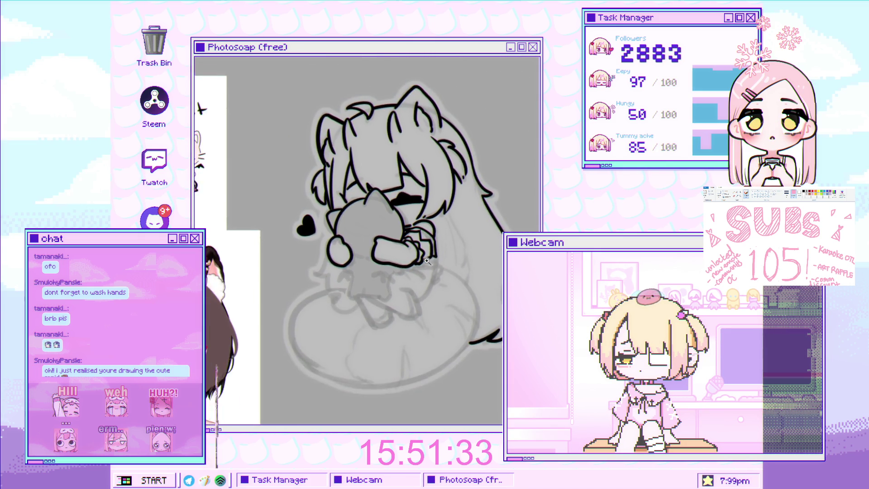
{"action": "scroll", "coordinate": [464, 257], "scroll_direction": "up", "scroll_amount": 5}
{"action": "scroll", "coordinate": [463, 257], "scroll_direction": "down", "scroll_amount": 5}
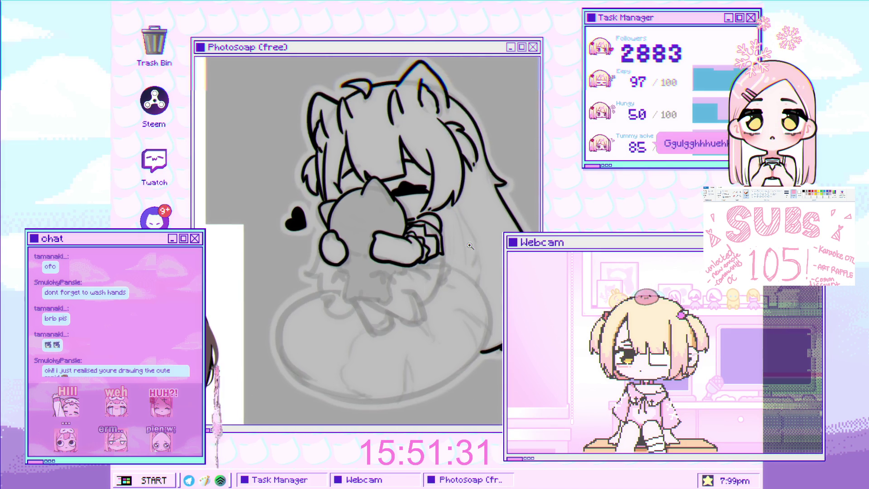
{"action": "scroll", "coordinate": [448, 230], "scroll_direction": "up", "scroll_amount": 2}
{"action": "mouse_move", "coordinate": [449, 229]}
{"action": "left_mouse_down"}
{"action": "mouse_move", "coordinate": [430, 177]}
{"action": "mouse_move", "coordinate": [376, 156]}
{"action": "mouse_move", "coordinate": [326, 190]}
{"action": "mouse_move", "coordinate": [330, 235]}
{"action": "left_mouse_up"}
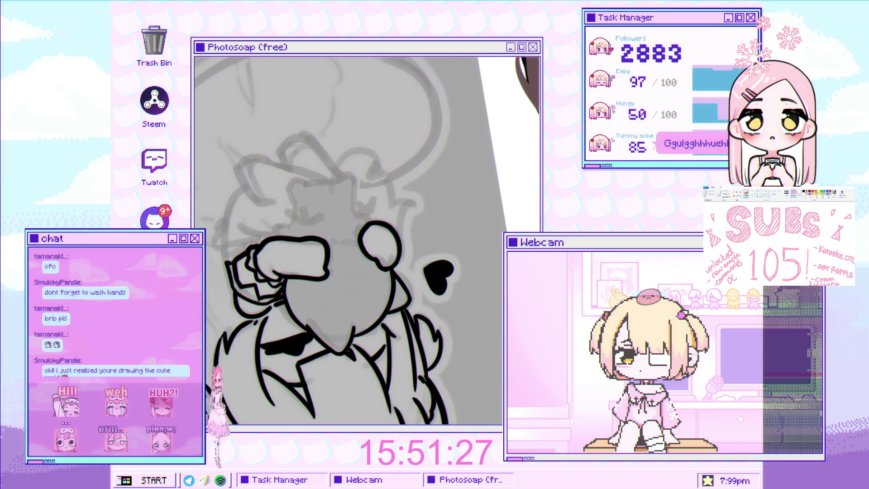
{"action": "key", "text": "Escape"}
Ink the long arc over the fist, its left side, and the line below the hands
{"action": "scroll", "coordinate": [412, 218], "scroll_direction": "up", "scroll_amount": 5}
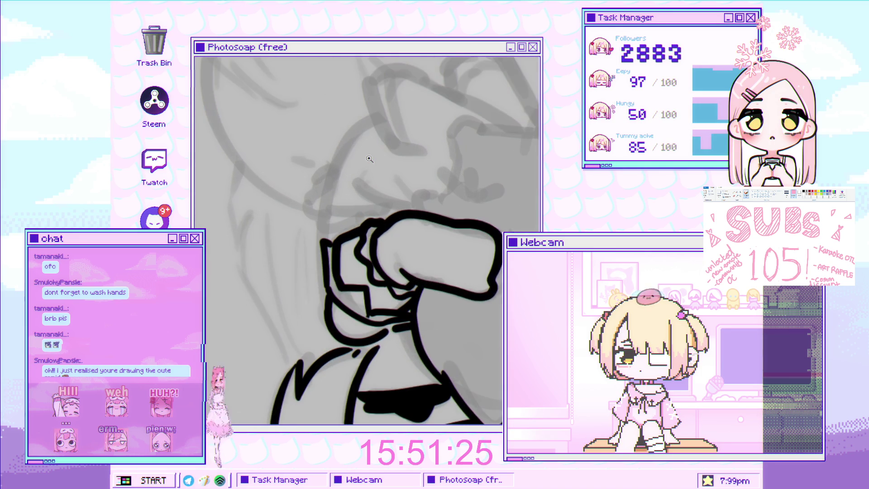
{"action": "scroll", "coordinate": [394, 112], "scroll_direction": "up", "scroll_amount": 2}
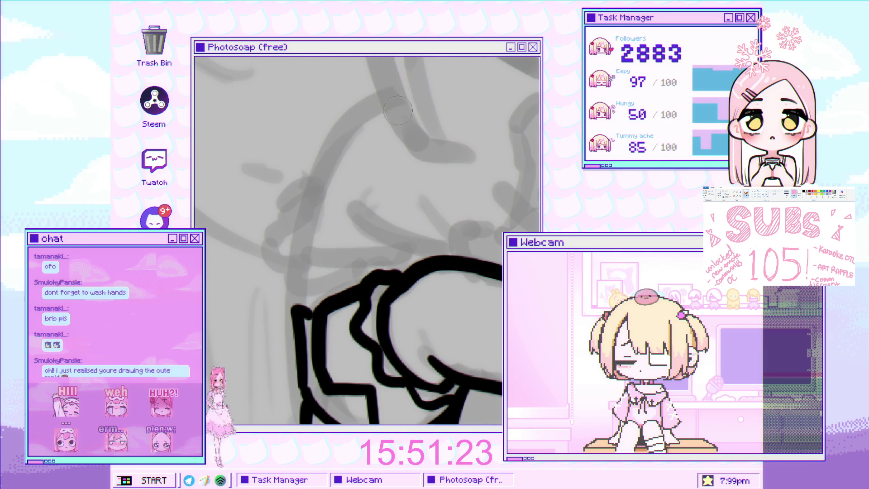
{"action": "left_click_drag", "start_coordinate": [426, 95], "coordinate": [311, 210]}
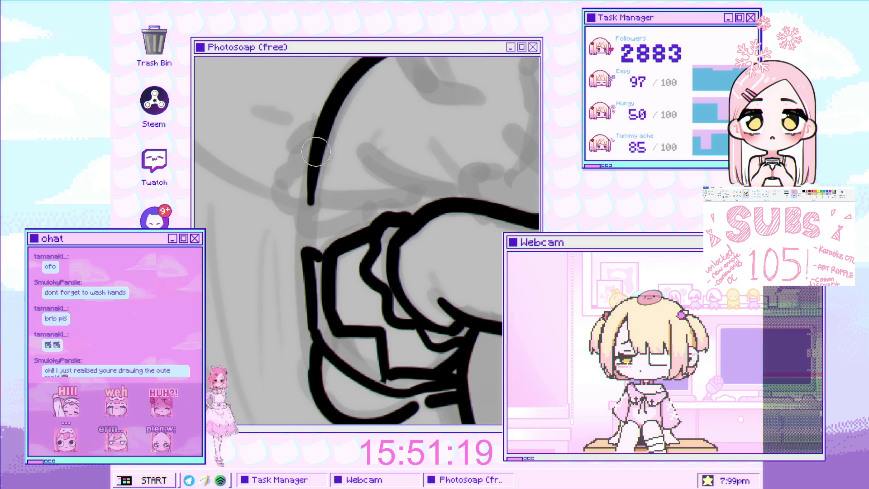
{"action": "left_click_drag", "start_coordinate": [319, 140], "coordinate": [310, 362]}
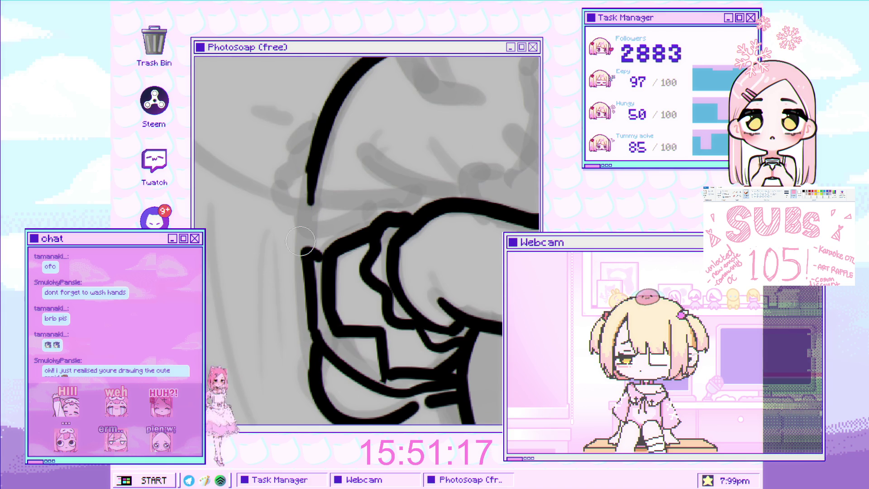
{"action": "left_click_drag", "start_coordinate": [300, 318], "coordinate": [310, 362]}
{"action": "mouse_move", "coordinate": [318, 152]}
{"action": "left_mouse_down"}
{"action": "mouse_move", "coordinate": [312, 334]}
{"action": "mouse_move", "coordinate": [300, 340]}
{"action": "mouse_move", "coordinate": [250, 292]}
{"action": "left_mouse_up"}
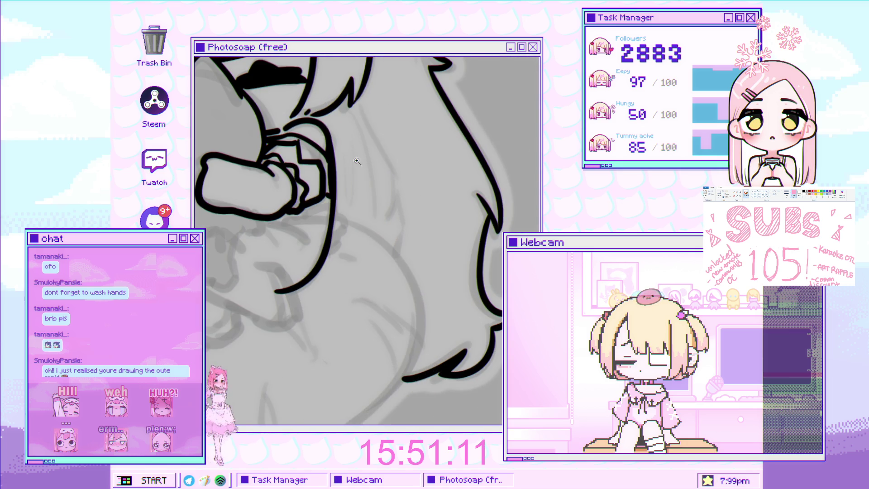
{"action": "left_click", "coordinate": [349, 166]}
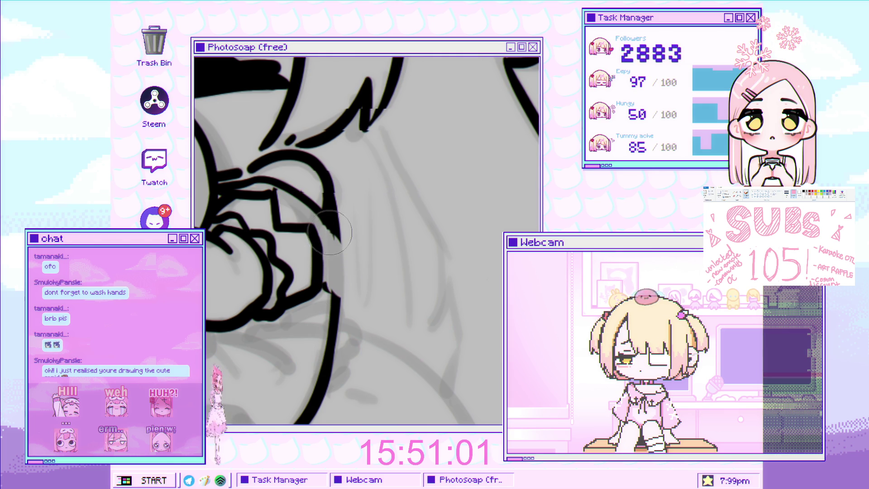
{"action": "left_click_drag", "start_coordinate": [323, 218], "coordinate": [345, 282]}
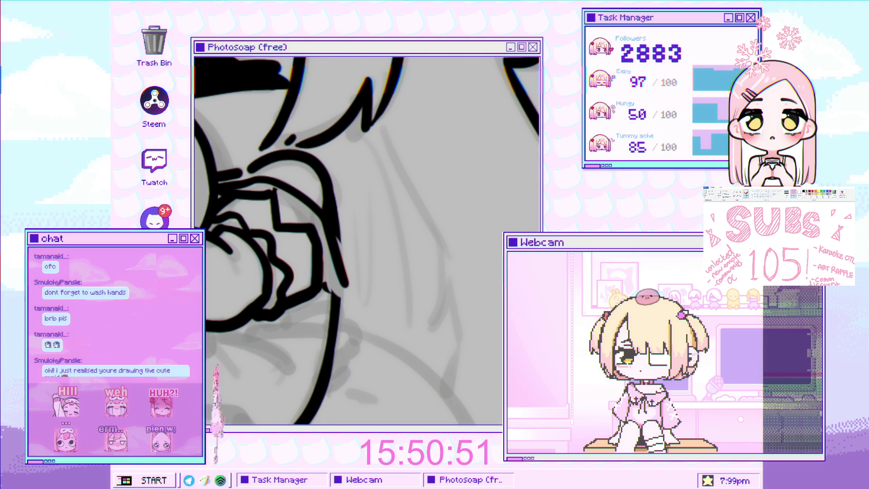
Move the character design reference image beside the sketch
{"action": "scroll", "coordinate": [311, 277], "scroll_direction": "up", "scroll_amount": 2}
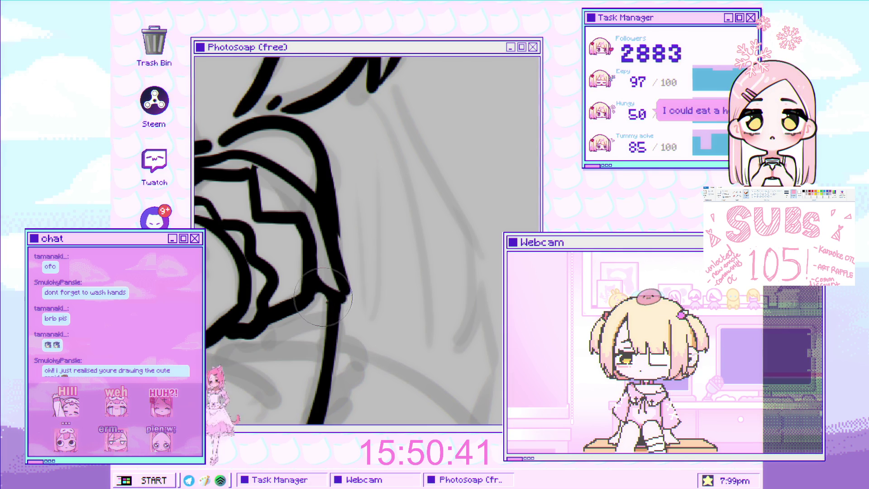
{"action": "scroll", "coordinate": [324, 299], "scroll_direction": "down", "scroll_amount": 3}
{"action": "scroll", "coordinate": [366, 283], "scroll_direction": "up", "scroll_amount": 2}
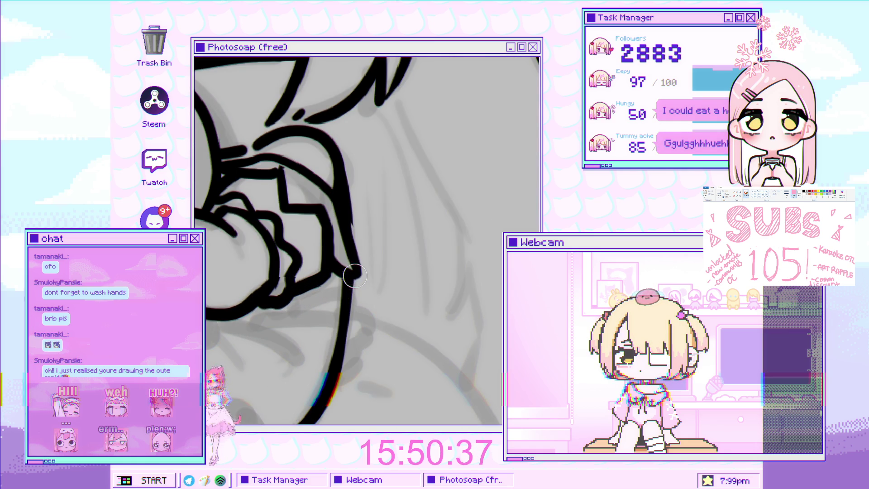
{"action": "scroll", "coordinate": [362, 270], "scroll_direction": "down", "scroll_amount": 4}
{"action": "scroll", "coordinate": [366, 270], "scroll_direction": "up", "scroll_amount": 2}
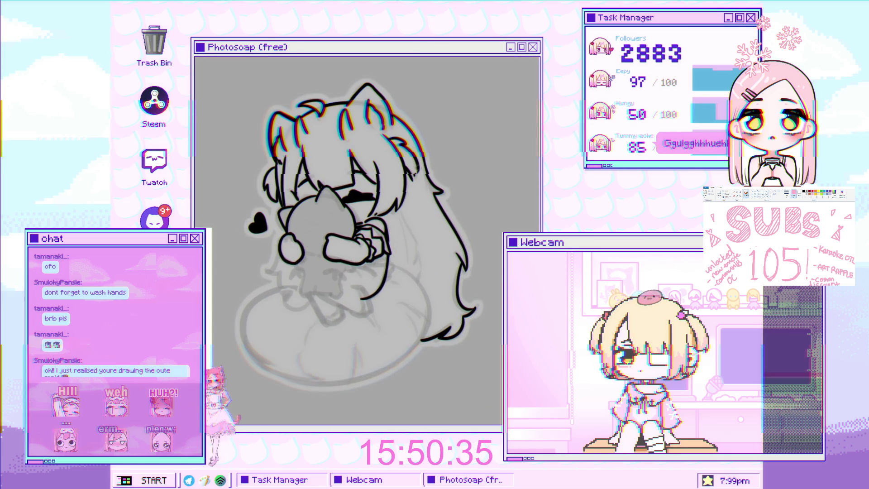
{"action": "scroll", "coordinate": [368, 253], "scroll_direction": "down", "scroll_amount": 3}
{"action": "scroll", "coordinate": [370, 237], "scroll_direction": "up", "scroll_amount": 3}
{"action": "scroll", "coordinate": [370, 237], "scroll_direction": "up", "scroll_amount": 5}
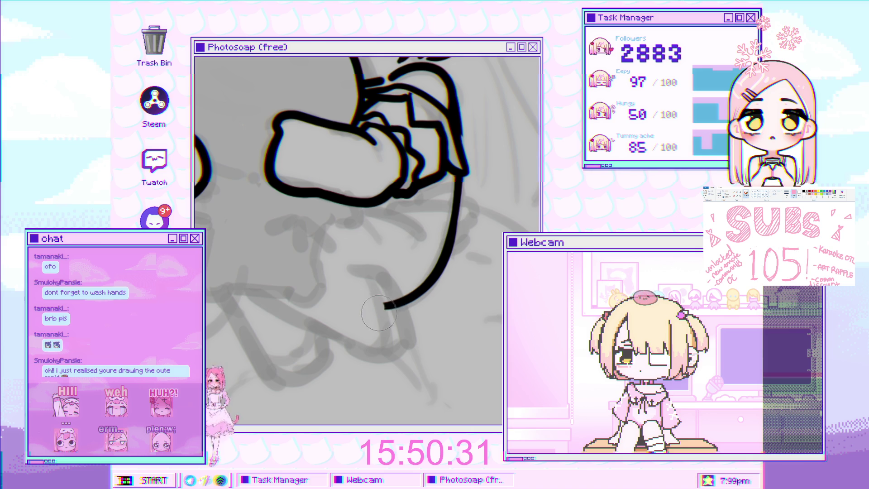
{"action": "scroll", "coordinate": [398, 281], "scroll_direction": "down", "scroll_amount": 2}
{"action": "scroll", "coordinate": [426, 253], "scroll_direction": "up", "scroll_amount": 4}
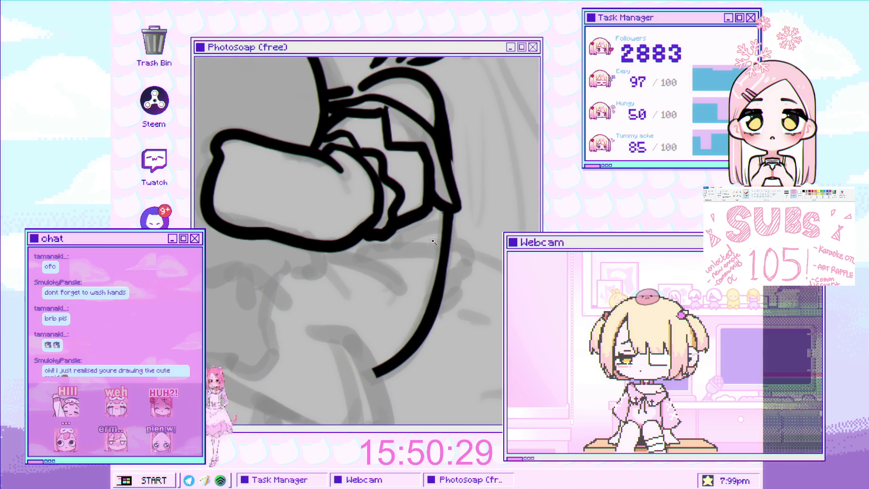
{"action": "scroll", "coordinate": [438, 239], "scroll_direction": "down", "scroll_amount": 5}
{"action": "mouse_move", "coordinate": [240, 264]}
{"action": "left_mouse_down"}
{"action": "mouse_move", "coordinate": [373, 294]}
{"action": "mouse_move", "coordinate": [590, 239]}
{"action": "mouse_move", "coordinate": [629, 249]}
{"action": "mouse_move", "coordinate": [645, 268]}
{"action": "mouse_move", "coordinate": [627, 268]}
{"action": "left_mouse_up"}
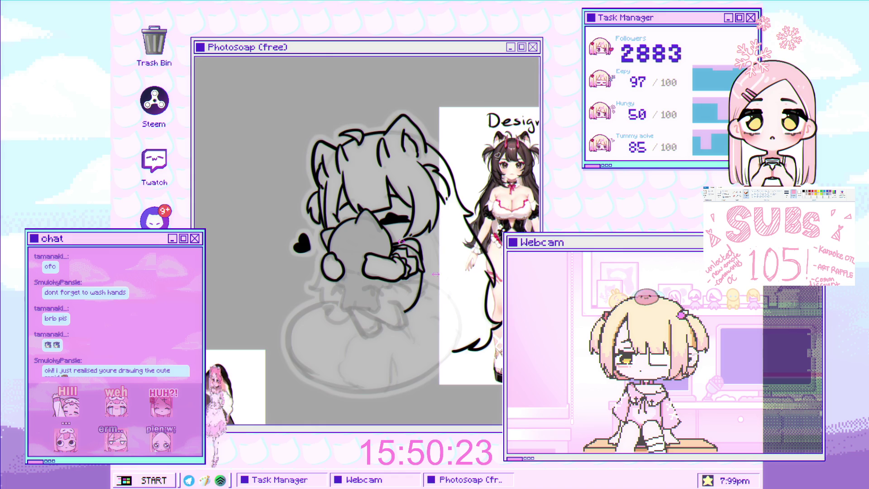
Draw a short stroke near the arm, replacing the undone wavy attempts
{"action": "scroll", "coordinate": [310, 283], "scroll_direction": "up", "scroll_amount": 5}
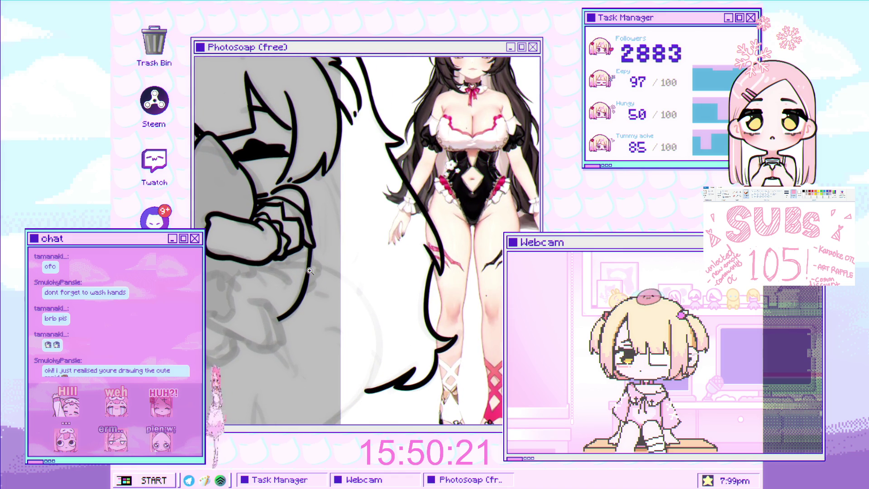
{"action": "scroll", "coordinate": [310, 269], "scroll_direction": "up", "scroll_amount": 1}
{"action": "scroll", "coordinate": [292, 220], "scroll_direction": "up", "scroll_amount": 1}
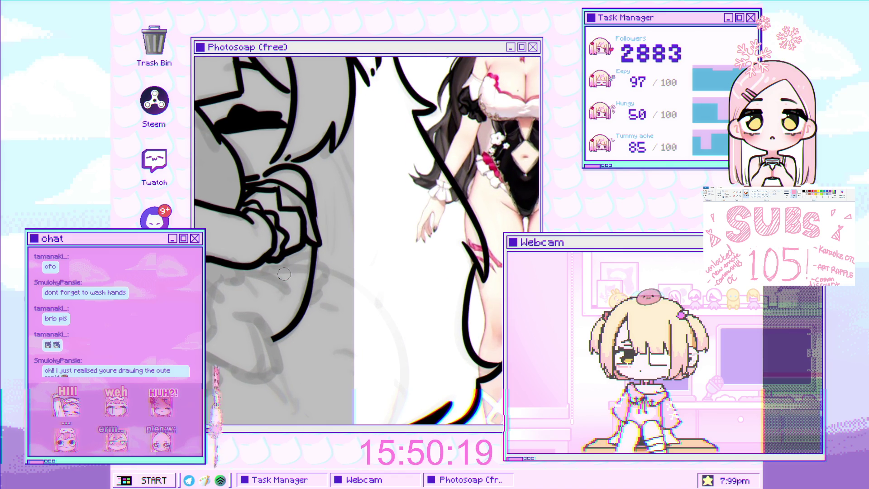
{"action": "scroll", "coordinate": [271, 273], "scroll_direction": "up", "scroll_amount": 2}
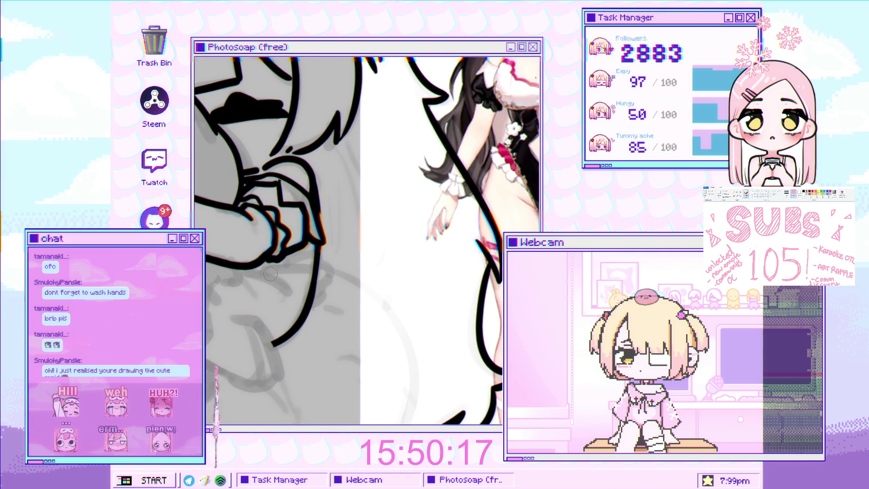
{"action": "mouse_move", "coordinate": [269, 272]}
{"action": "left_mouse_down"}
{"action": "mouse_move", "coordinate": [324, 271]}
{"action": "mouse_move", "coordinate": [333, 282]}
{"action": "mouse_move", "coordinate": [313, 299]}
{"action": "left_mouse_up"}
{"action": "key", "text": "ctrl+z"}
{"action": "key", "text": "ctrl+z"}
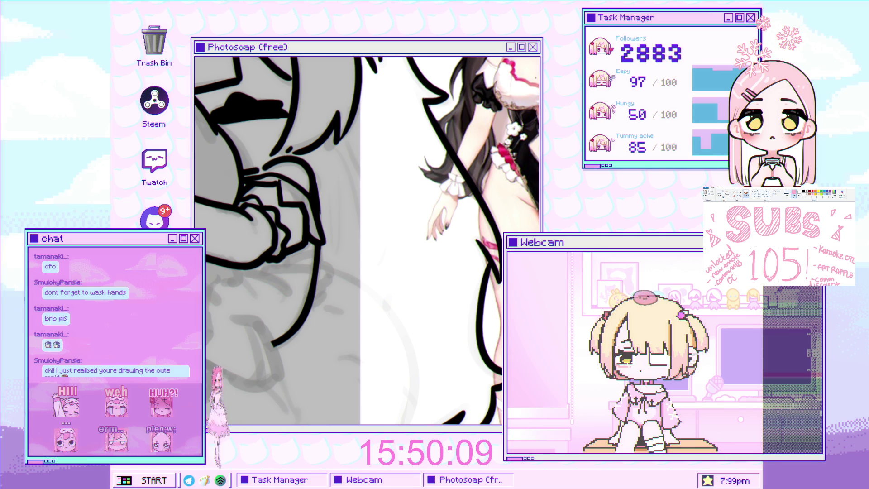
{"action": "mouse_move", "coordinate": [275, 271]}
{"action": "left_mouse_down"}
{"action": "mouse_move", "coordinate": [256, 286]}
{"action": "mouse_move", "coordinate": [302, 283]}
{"action": "mouse_move", "coordinate": [316, 297]}
{"action": "left_mouse_up"}
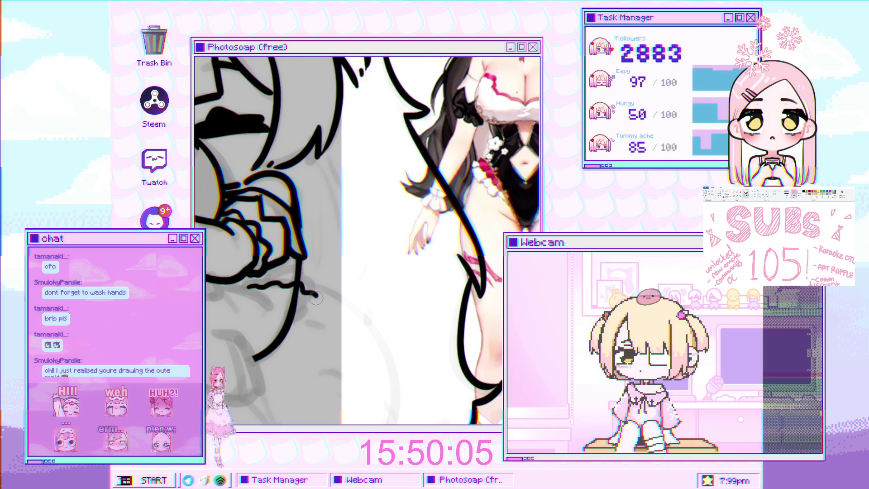
{"action": "key", "text": "ctrl+z"}
{"action": "mouse_move", "coordinate": [252, 284]}
{"action": "left_mouse_down"}
{"action": "mouse_move", "coordinate": [319, 289]}
{"action": "mouse_move", "coordinate": [294, 312]}
{"action": "left_mouse_up"}
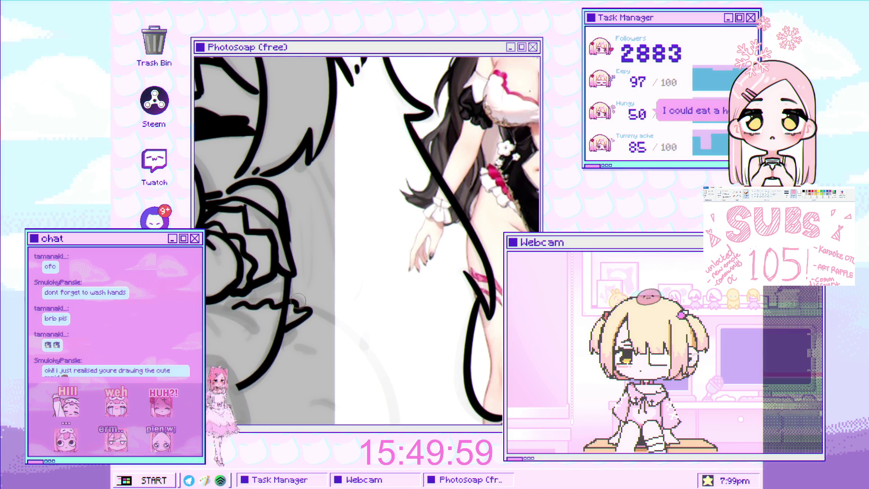
{"action": "scroll", "coordinate": [299, 298], "scroll_direction": "down", "scroll_amount": 5}
{"action": "scroll", "coordinate": [281, 290], "scroll_direction": "up", "scroll_amount": 5}
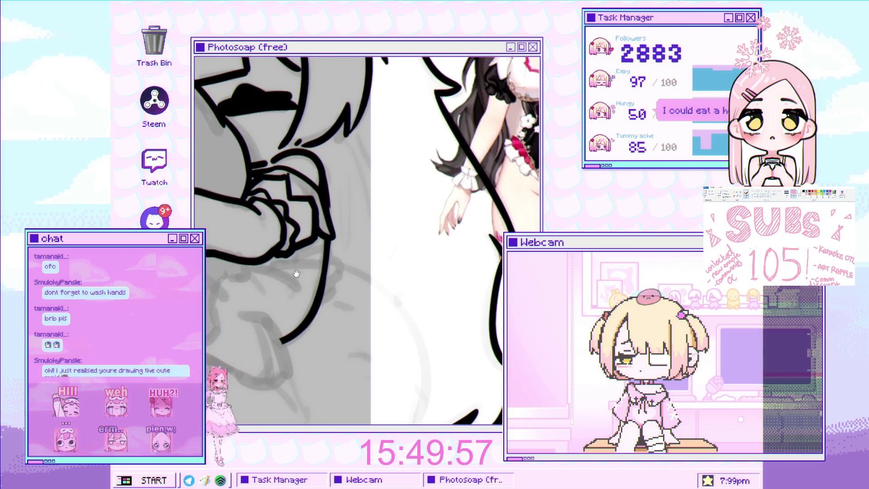
Add short strokes by the arm and extend the lower outline stroke rightward
{"action": "left_click_drag", "start_coordinate": [258, 283], "coordinate": [293, 274]}
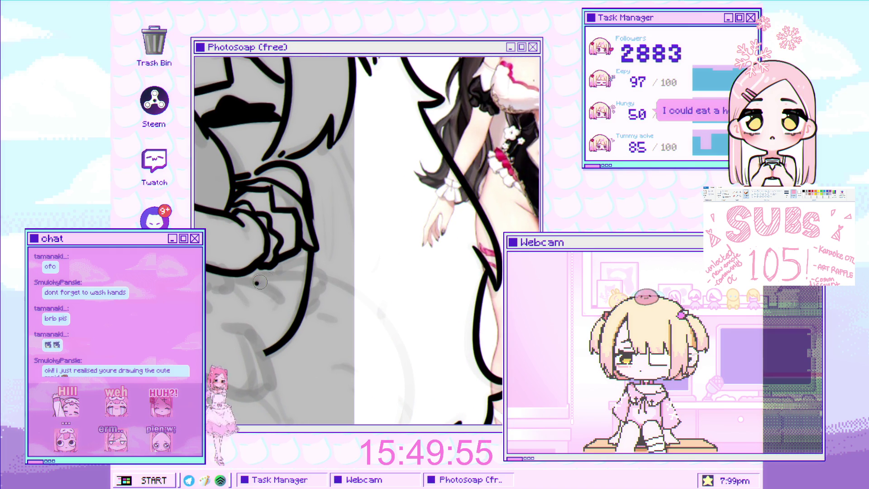
{"action": "mouse_move", "coordinate": [260, 284]}
{"action": "left_mouse_down"}
{"action": "mouse_move", "coordinate": [305, 273]}
{"action": "mouse_move", "coordinate": [285, 260]}
{"action": "left_mouse_up"}
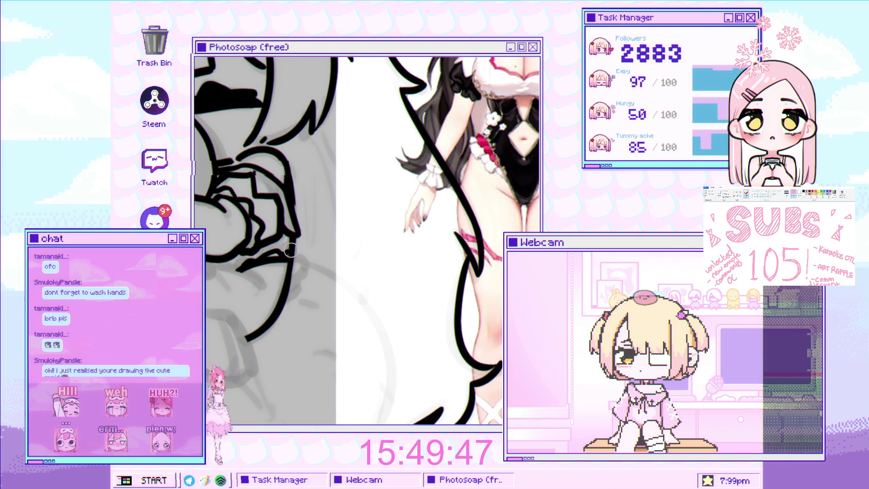
{"action": "mouse_move", "coordinate": [249, 259]}
{"action": "left_mouse_down"}
{"action": "mouse_move", "coordinate": [303, 252]}
{"action": "mouse_move", "coordinate": [297, 273]}
{"action": "left_mouse_up"}
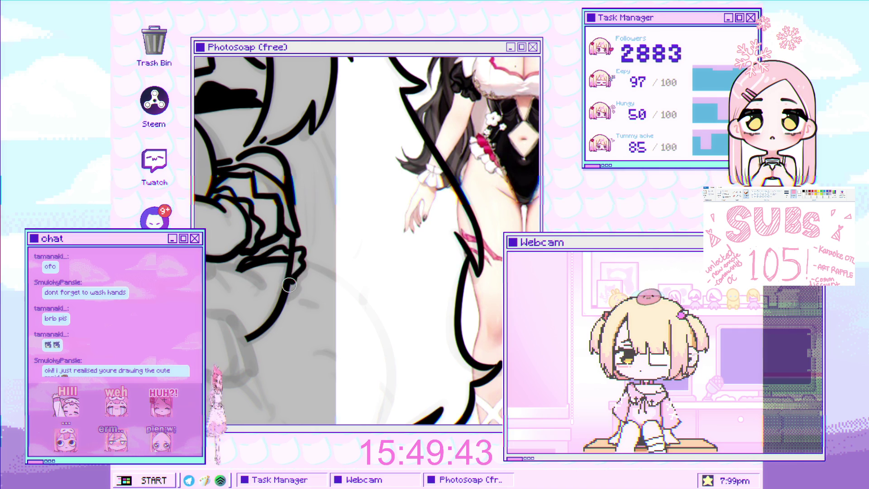
{"action": "scroll", "coordinate": [293, 255], "scroll_direction": "down", "scroll_amount": 5}
{"action": "scroll", "coordinate": [330, 241], "scroll_direction": "up", "scroll_amount": 5}
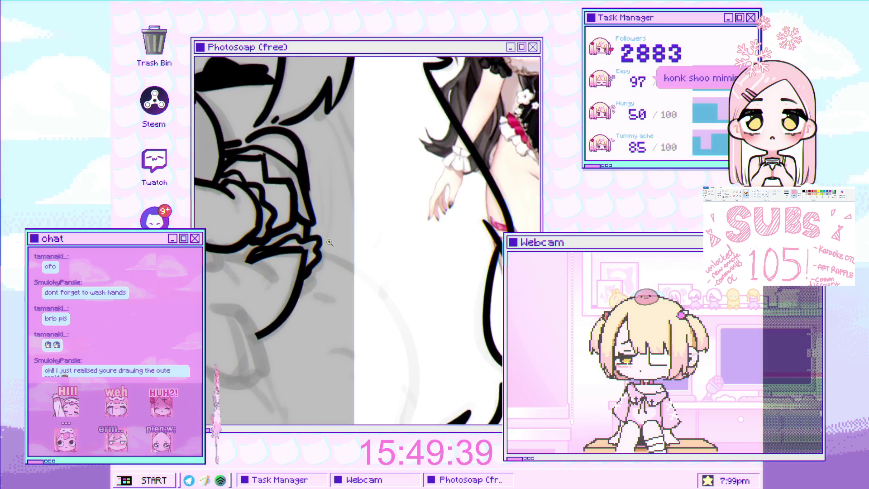
{"action": "scroll", "coordinate": [330, 241], "scroll_direction": "down", "scroll_amount": 5}
{"action": "scroll", "coordinate": [317, 258], "scroll_direction": "up", "scroll_amount": 5}
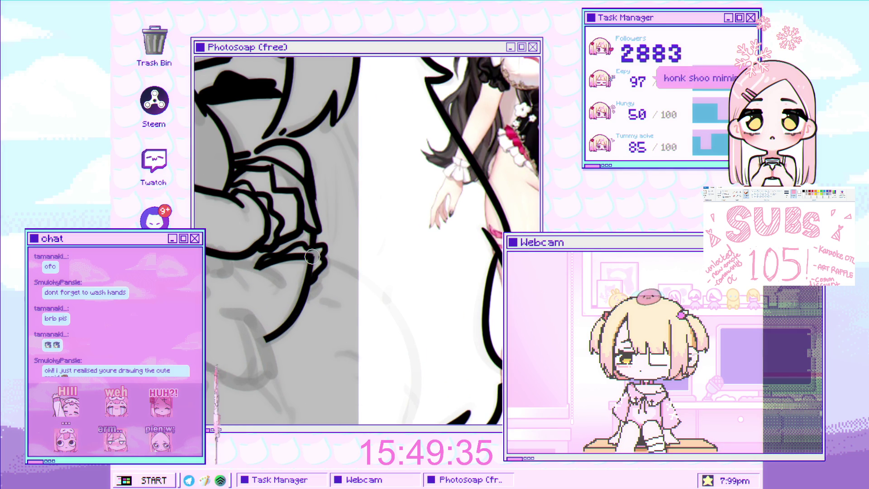
{"action": "scroll", "coordinate": [311, 257], "scroll_direction": "down", "scroll_amount": 5}
{"action": "scroll", "coordinate": [320, 252], "scroll_direction": "up", "scroll_amount": 5}
{"action": "mouse_move", "coordinate": [320, 252]}
{"action": "left_mouse_down"}
{"action": "mouse_move", "coordinate": [353, 241]}
{"action": "mouse_move", "coordinate": [316, 240]}
{"action": "left_mouse_up"}
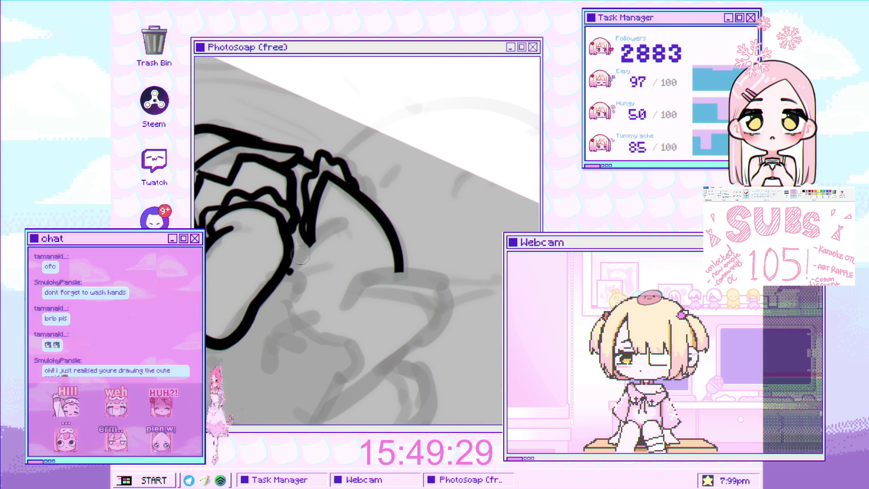
Rotate the view upright and ink a longer stroke along the lower line
{"action": "left_click_drag", "start_coordinate": [352, 232], "coordinate": [312, 278]}
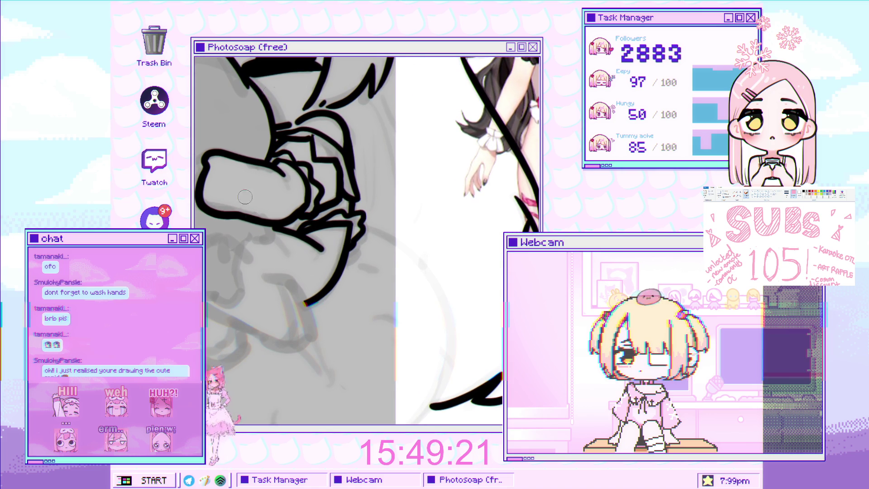
{"action": "scroll", "coordinate": [275, 272], "scroll_direction": "up", "scroll_amount": 2}
{"action": "scroll", "coordinate": [262, 270], "scroll_direction": "down", "scroll_amount": 5}
{"action": "scroll", "coordinate": [254, 277], "scroll_direction": "up", "scroll_amount": 6}
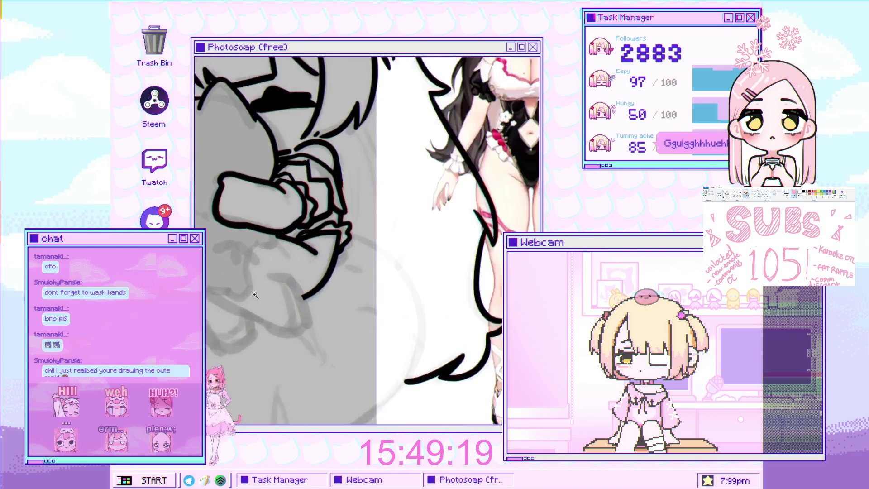
{"action": "left_click_drag", "start_coordinate": [243, 273], "coordinate": [256, 277]}
{"action": "key", "text": "ctrl+z"}
{"action": "mouse_move", "coordinate": [257, 279]}
{"action": "left_mouse_down"}
{"action": "mouse_move", "coordinate": [324, 326]}
{"action": "mouse_move", "coordinate": [329, 353]}
{"action": "left_mouse_up"}
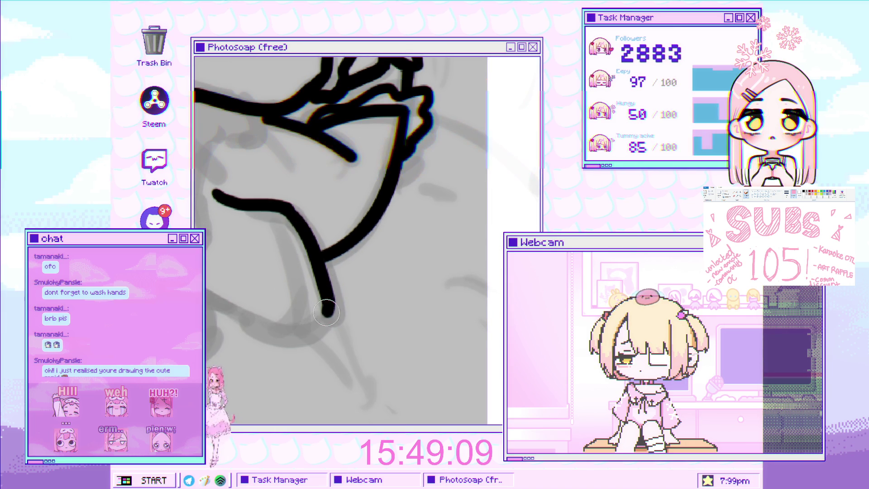
Trace the long vertical line on the left down toward the lower line, leaving their joint open
{"action": "mouse_move", "coordinate": [300, 294]}
{"action": "left_mouse_down"}
{"action": "mouse_move", "coordinate": [365, 239]}
{"action": "mouse_move", "coordinate": [388, 307]}
{"action": "mouse_move", "coordinate": [369, 311]}
{"action": "mouse_move", "coordinate": [364, 336]}
{"action": "left_mouse_up"}
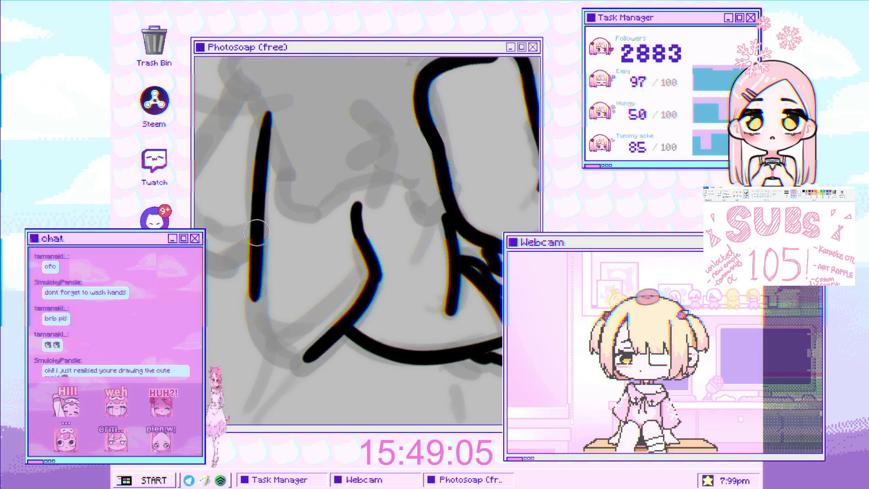
{"action": "left_click_drag", "start_coordinate": [266, 118], "coordinate": [253, 319]}
{"action": "key", "text": "ctrl+z"}
{"action": "left_click_drag", "start_coordinate": [265, 114], "coordinate": [263, 294]}
{"action": "scroll", "coordinate": [273, 217], "scroll_direction": "down", "scroll_amount": 2}
{"action": "left_click", "coordinate": [273, 217]}
{"action": "mouse_move", "coordinate": [256, 235]}
{"action": "left_mouse_down"}
{"action": "mouse_move", "coordinate": [267, 335]}
{"action": "mouse_move", "coordinate": [285, 351]}
{"action": "left_mouse_up"}
{"action": "key", "text": "ctrl+z"}
{"action": "left_click_drag", "start_coordinate": [256, 222], "coordinate": [281, 345]}
{"action": "left_click_drag", "start_coordinate": [264, 299], "coordinate": [277, 340]}
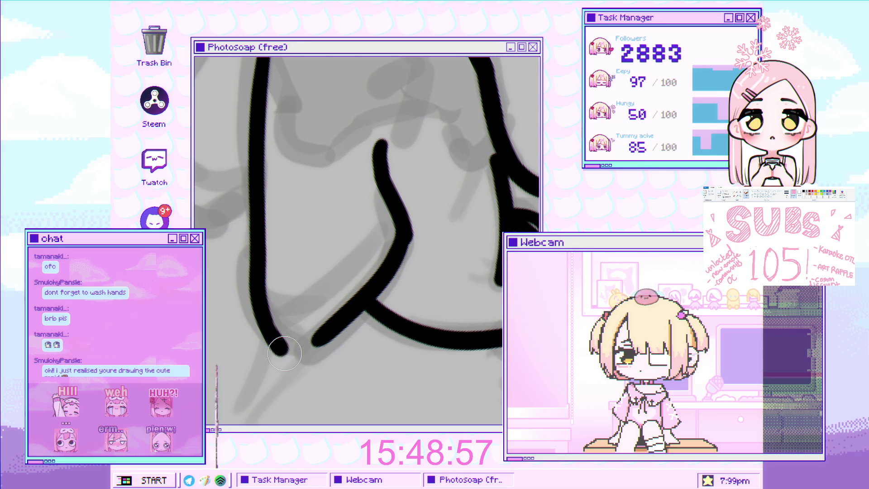
{"action": "key", "text": "ctrl+z"}
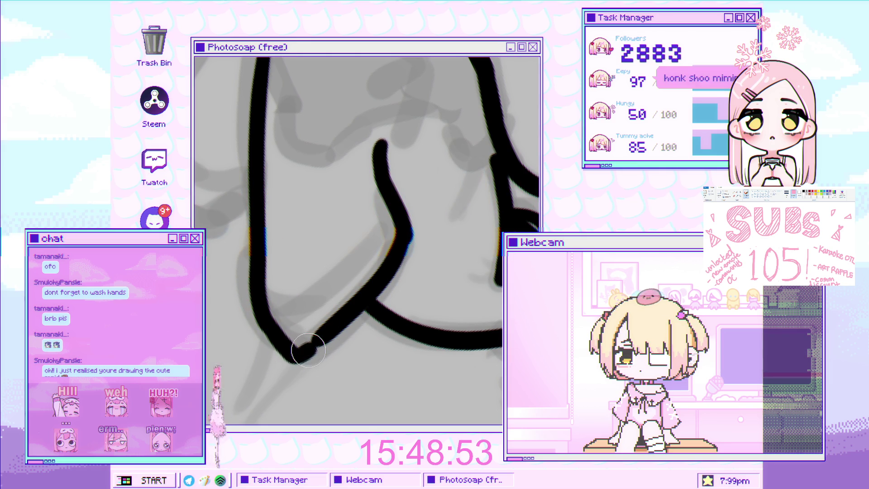
{"action": "key", "text": "ctrl+z"}
{"action": "scroll", "coordinate": [326, 333], "scroll_direction": "down", "scroll_amount": 5}
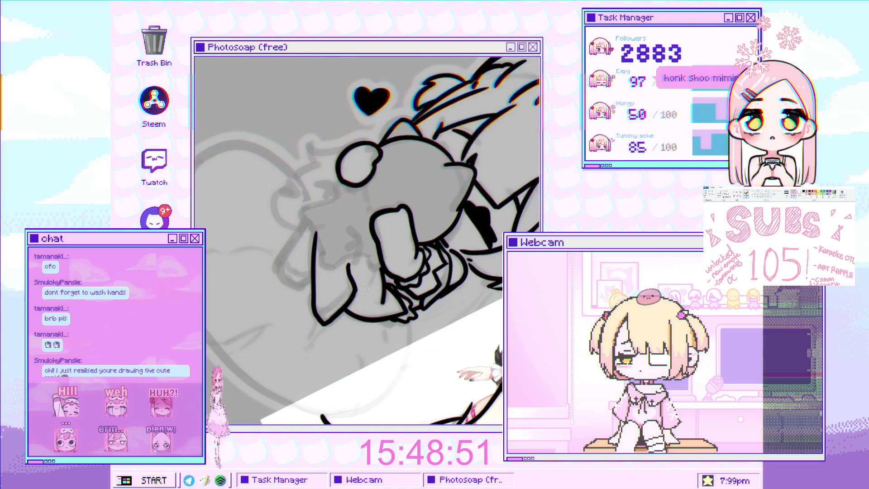
Trace the plush's lower outline in black, redoing strokes that overshoot the sketch
{"action": "scroll", "coordinate": [374, 244], "scroll_direction": "up", "scroll_amount": 5}
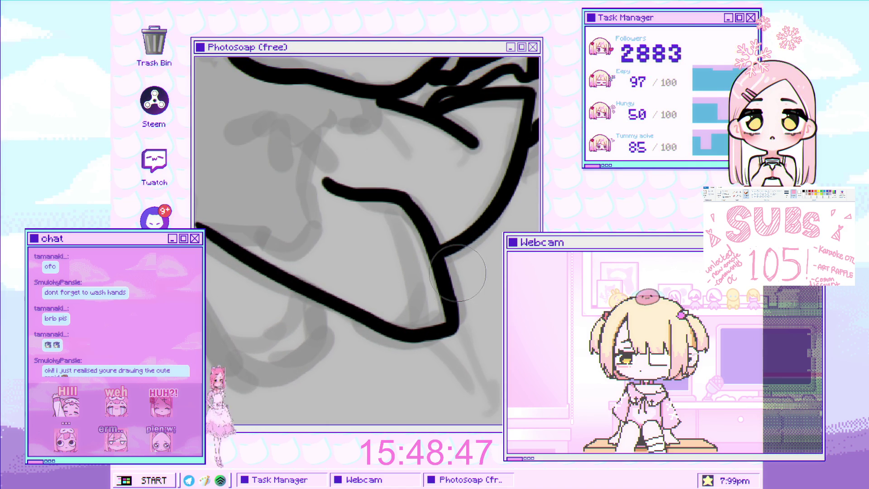
{"action": "mouse_move", "coordinate": [225, 230]}
{"action": "left_mouse_down"}
{"action": "mouse_move", "coordinate": [294, 266]}
{"action": "mouse_move", "coordinate": [292, 341]}
{"action": "left_mouse_up"}
{"action": "key", "text": "ctrl+z"}
{"action": "left_click_drag", "start_coordinate": [252, 266], "coordinate": [262, 277]}
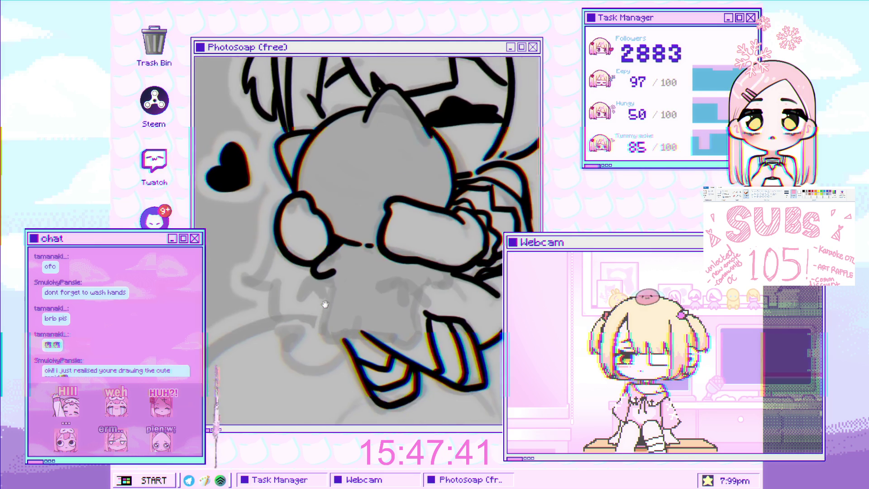
{"action": "scroll", "coordinate": [318, 313], "scroll_direction": "up", "scroll_amount": 5}
{"action": "key", "text": "ctrl+z"}
{"action": "mouse_move", "coordinate": [328, 224]}
{"action": "left_mouse_down"}
{"action": "mouse_move", "coordinate": [312, 337]}
{"action": "mouse_move", "coordinate": [348, 354]}
{"action": "left_mouse_up"}
{"action": "key", "text": "ctrl+z"}
{"action": "mouse_move", "coordinate": [312, 301]}
{"action": "left_mouse_down"}
{"action": "mouse_move", "coordinate": [303, 323]}
{"action": "mouse_move", "coordinate": [334, 343]}
{"action": "mouse_move", "coordinate": [317, 343]}
{"action": "mouse_move", "coordinate": [337, 339]}
{"action": "left_mouse_up"}
{"action": "key", "text": "ctrl+z"}
{"action": "mouse_move", "coordinate": [383, 294]}
{"action": "left_mouse_down"}
{"action": "mouse_move", "coordinate": [379, 255]}
{"action": "mouse_move", "coordinate": [361, 232]}
{"action": "left_mouse_up"}
{"action": "left_click_drag", "start_coordinate": [337, 262], "coordinate": [419, 277]}
{"action": "key", "text": "ctrl+z"}
{"action": "mouse_move", "coordinate": [337, 262]}
{"action": "left_mouse_down"}
{"action": "mouse_move", "coordinate": [424, 276]}
{"action": "mouse_move", "coordinate": [380, 297]}
{"action": "mouse_move", "coordinate": [343, 292]}
{"action": "mouse_move", "coordinate": [364, 269]}
{"action": "mouse_move", "coordinate": [400, 294]}
{"action": "left_mouse_up"}
Extend the outline with a curve down to the right, keeping it after comparing
{"action": "mouse_move", "coordinate": [417, 257]}
{"action": "left_mouse_down"}
{"action": "mouse_move", "coordinate": [418, 210]}
{"action": "mouse_move", "coordinate": [346, 306]}
{"action": "left_mouse_up"}
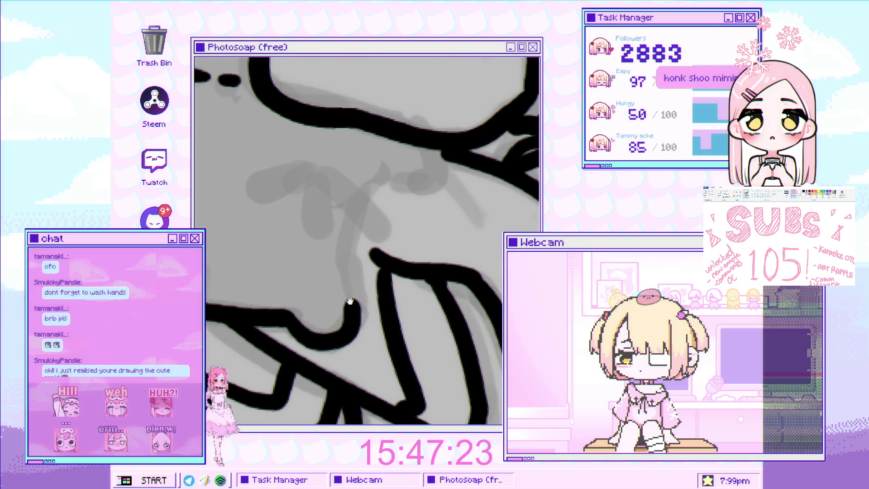
{"action": "left_click", "coordinate": [323, 199]}
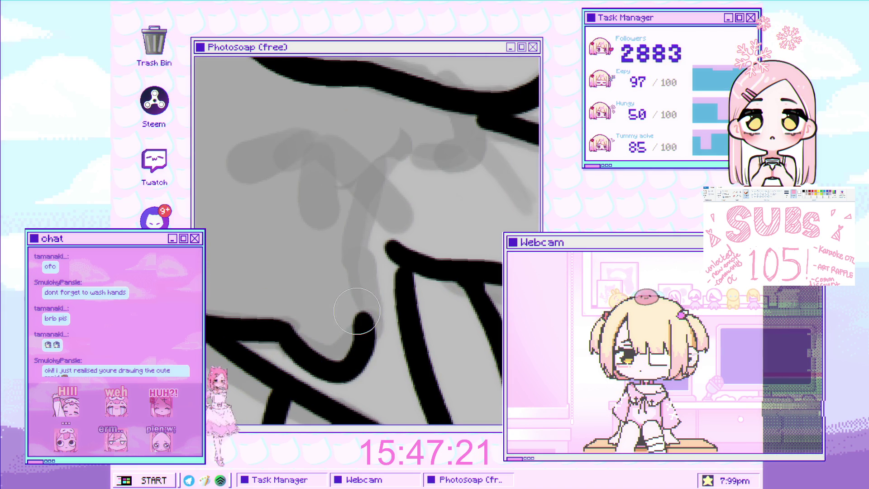
{"action": "left_click_drag", "start_coordinate": [292, 334], "coordinate": [363, 348]}
{"action": "key", "text": "ctrl+z"}
{"action": "key", "text": "ctrl+y"}
{"action": "key", "text": "ctrl+z"}
{"action": "key", "text": "ctrl+y"}
{"action": "key", "text": "ctrl+z"}
{"action": "key", "text": "ctrl+y"}
{"action": "scroll", "coordinate": [373, 296], "scroll_direction": "up", "scroll_amount": 3}
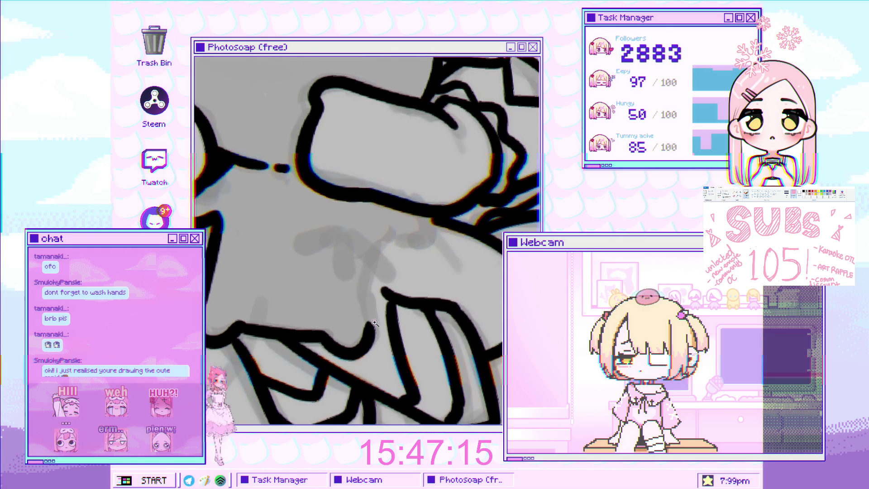
{"action": "scroll", "coordinate": [373, 297], "scroll_direction": "down", "scroll_amount": 3}
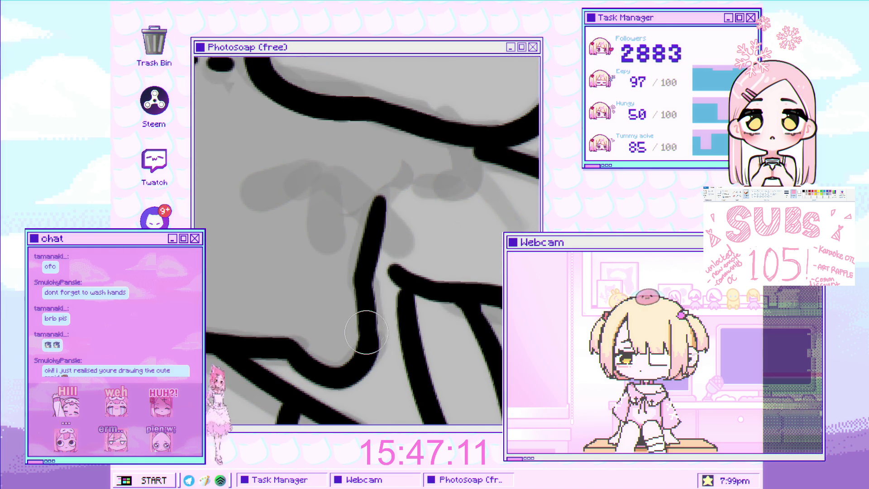
{"action": "scroll", "coordinate": [367, 322], "scroll_direction": "up", "scroll_amount": 3}
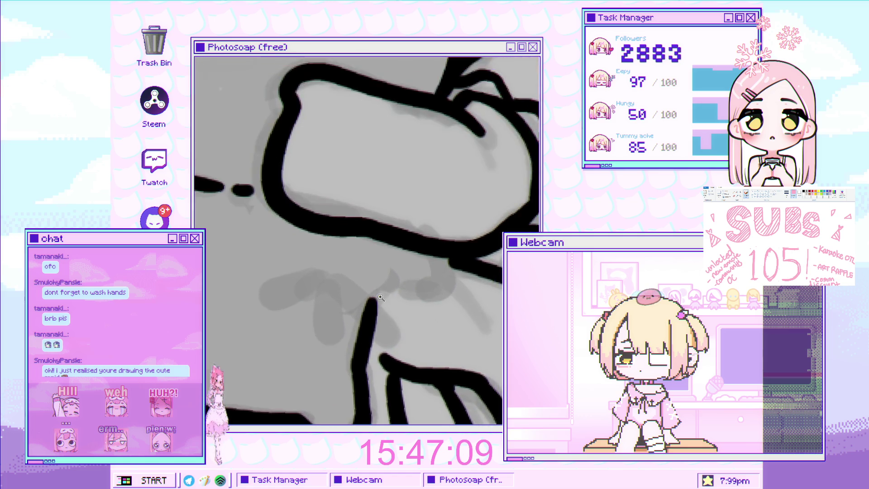
{"action": "mouse_move", "coordinate": [368, 312]}
{"action": "left_mouse_down"}
{"action": "mouse_move", "coordinate": [383, 287]}
{"action": "mouse_move", "coordinate": [456, 253]}
{"action": "left_mouse_up"}
{"action": "key", "text": "ctrl+z"}
{"action": "key", "text": "ctrl+z"}
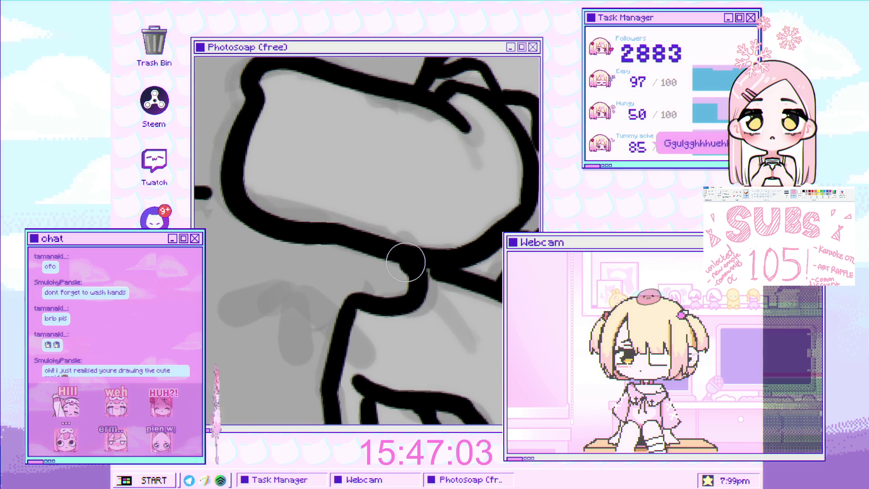
Ink a short black tick on the plush's hand beneath its lower outline
{"action": "scroll", "coordinate": [407, 262], "scroll_direction": "down", "scroll_amount": 5}
{"action": "scroll", "coordinate": [393, 267], "scroll_direction": "up", "scroll_amount": 3}
{"action": "scroll", "coordinate": [393, 267], "scroll_direction": "up", "scroll_amount": 2}
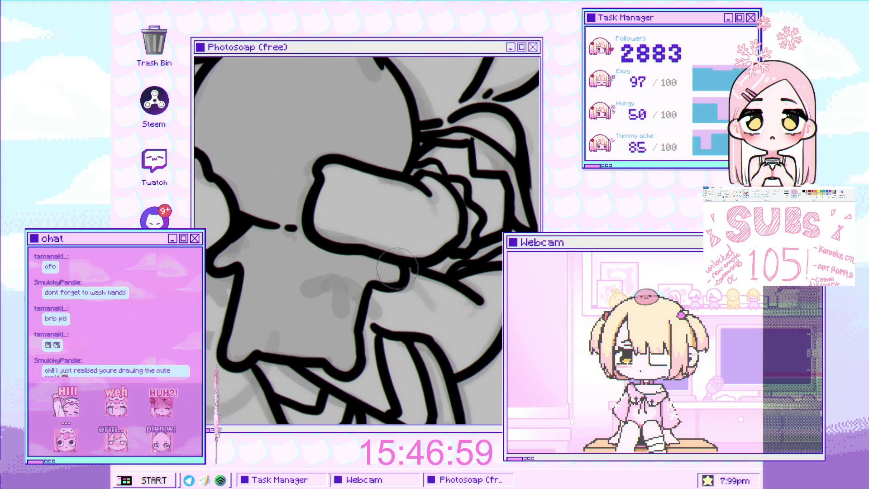
{"action": "scroll", "coordinate": [404, 285], "scroll_direction": "down", "scroll_amount": 1}
{"action": "scroll", "coordinate": [411, 267], "scroll_direction": "down", "scroll_amount": 2}
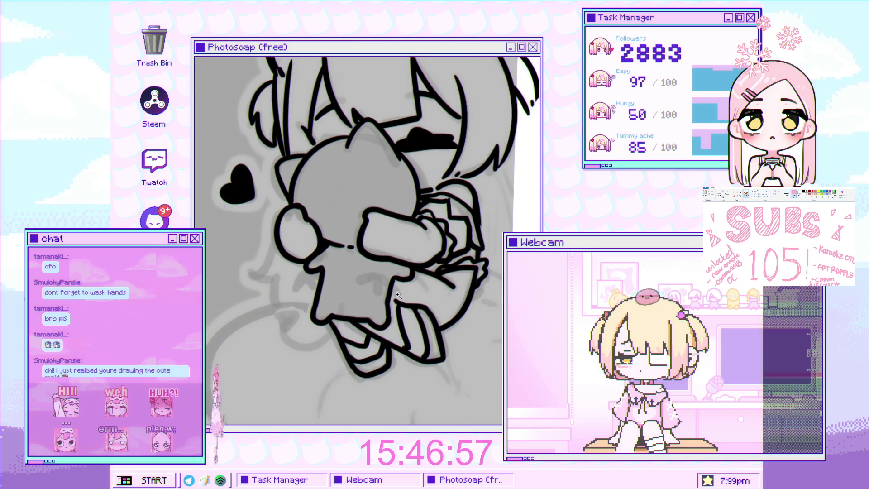
{"action": "scroll", "coordinate": [350, 265], "scroll_direction": "down", "scroll_amount": 1}
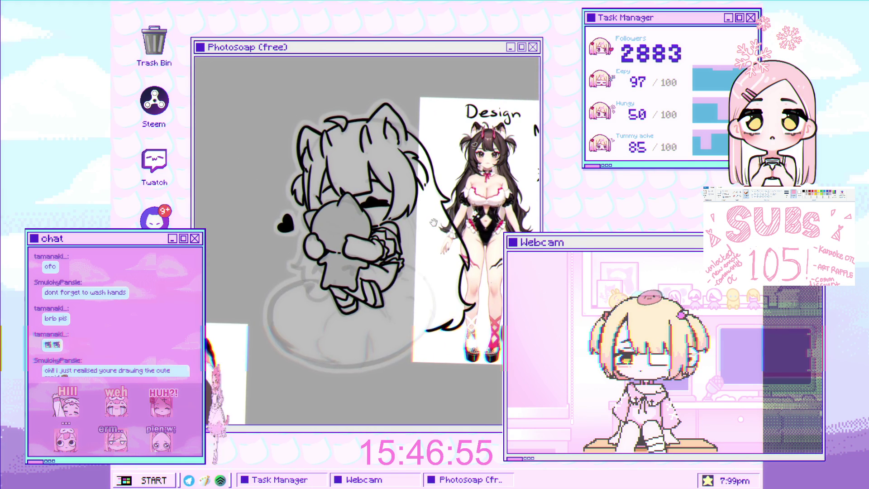
{"action": "scroll", "coordinate": [498, 192], "scroll_direction": "up", "scroll_amount": 2}
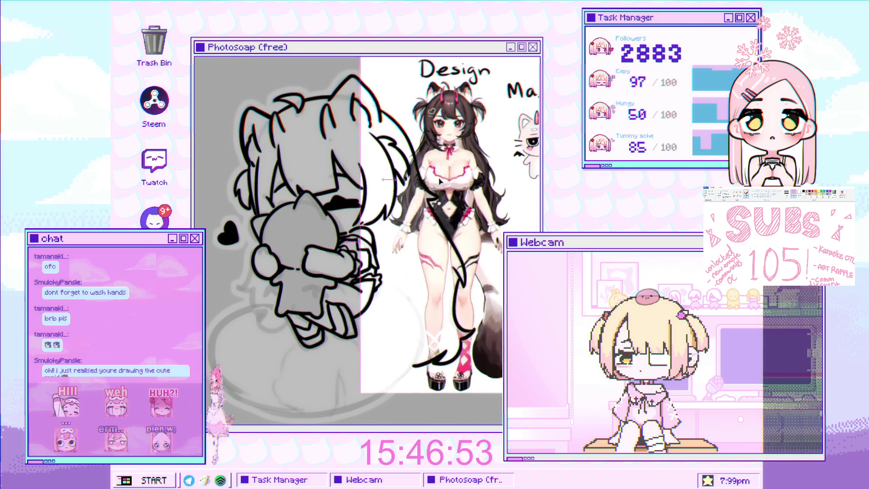
{"action": "scroll", "coordinate": [364, 195], "scroll_direction": "up", "scroll_amount": 2}
{"action": "scroll", "coordinate": [364, 195], "scroll_direction": "up", "scroll_amount": 1}
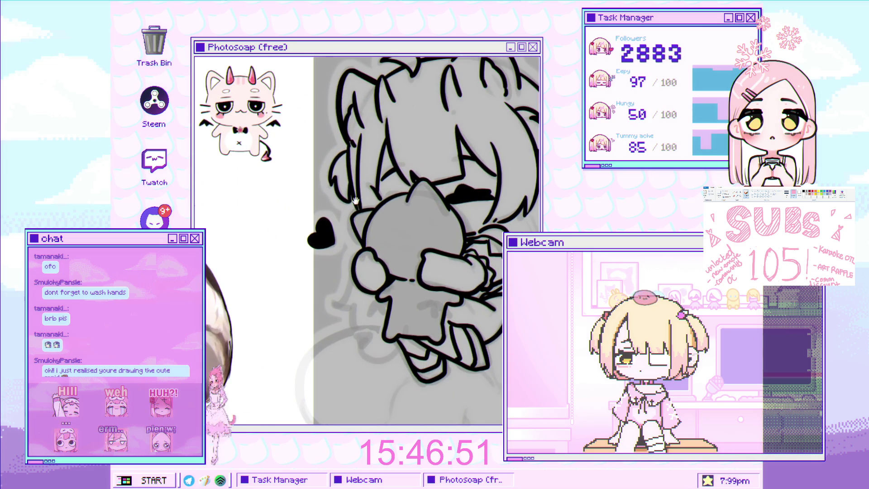
{"action": "scroll", "coordinate": [369, 200], "scroll_direction": "up", "scroll_amount": 2}
{"action": "scroll", "coordinate": [454, 299], "scroll_direction": "up", "scroll_amount": 2}
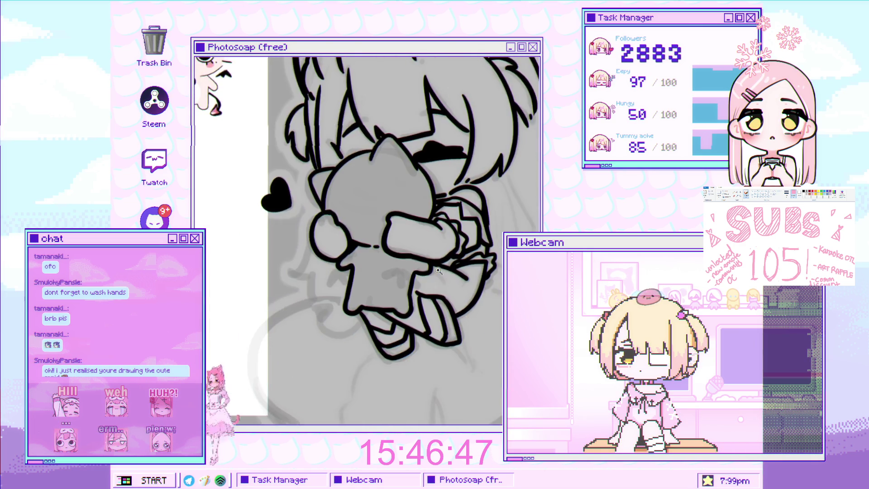
{"action": "scroll", "coordinate": [406, 336], "scroll_direction": "down", "scroll_amount": 3}
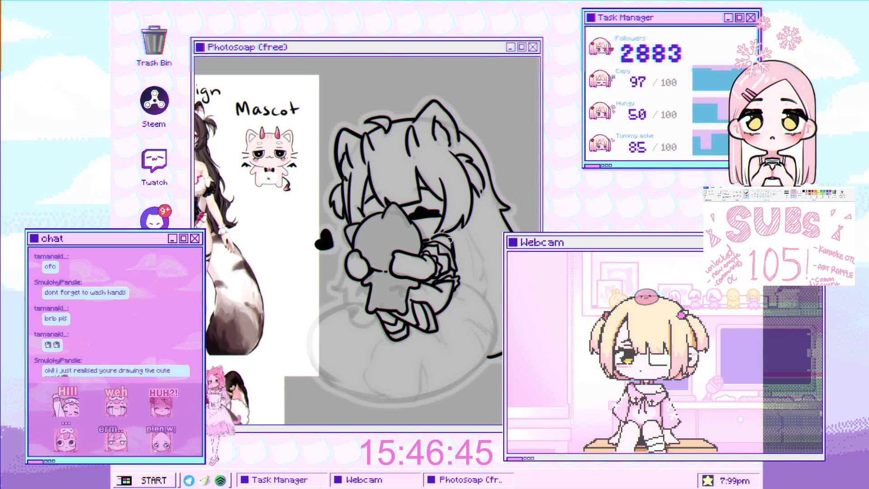
{"action": "scroll", "coordinate": [447, 256], "scroll_direction": "up", "scroll_amount": 5}
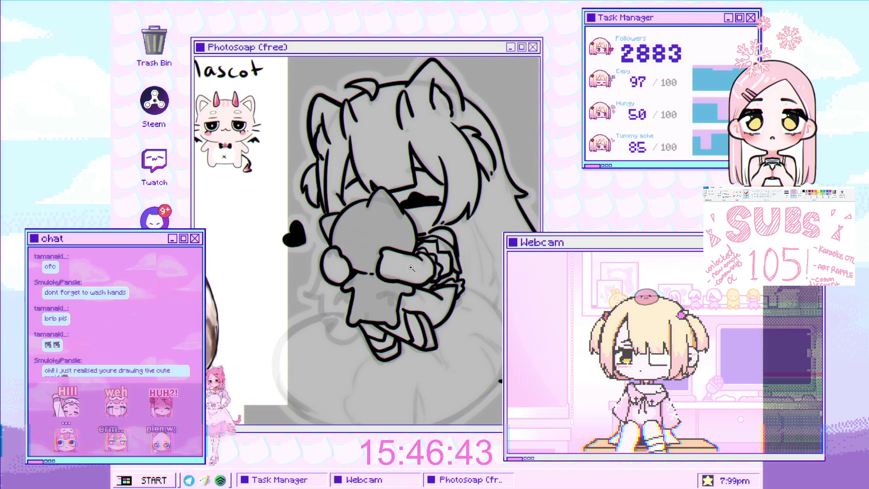
{"action": "scroll", "coordinate": [430, 281], "scroll_direction": "up", "scroll_amount": 2}
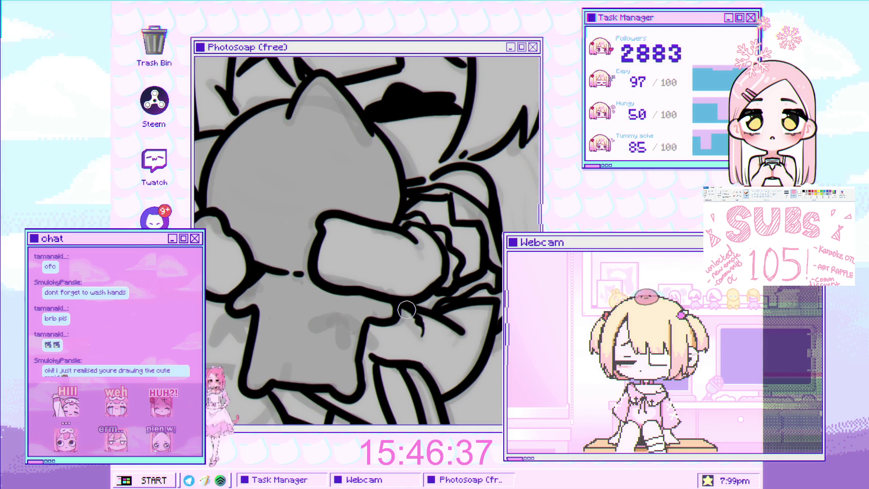
{"action": "scroll", "coordinate": [432, 323], "scroll_direction": "down", "scroll_amount": 5}
{"action": "scroll", "coordinate": [402, 319], "scroll_direction": "up", "scroll_amount": 2}
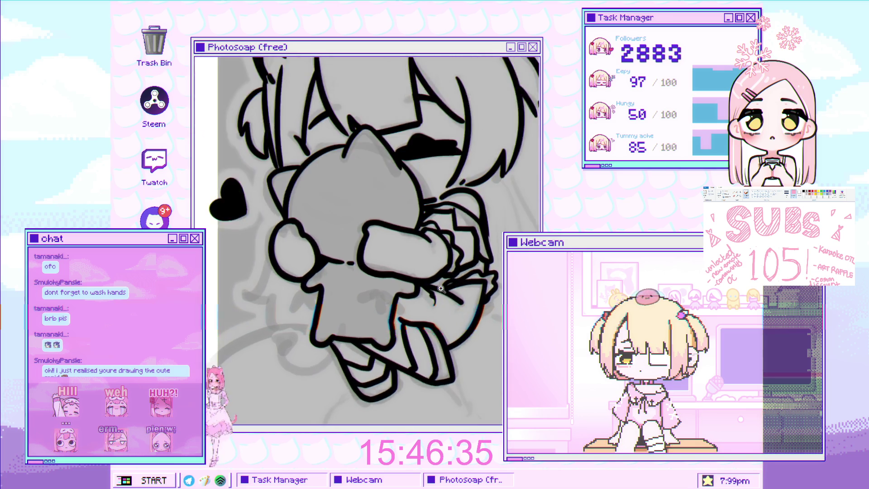
{"action": "scroll", "coordinate": [403, 319], "scroll_direction": "up", "scroll_amount": 3}
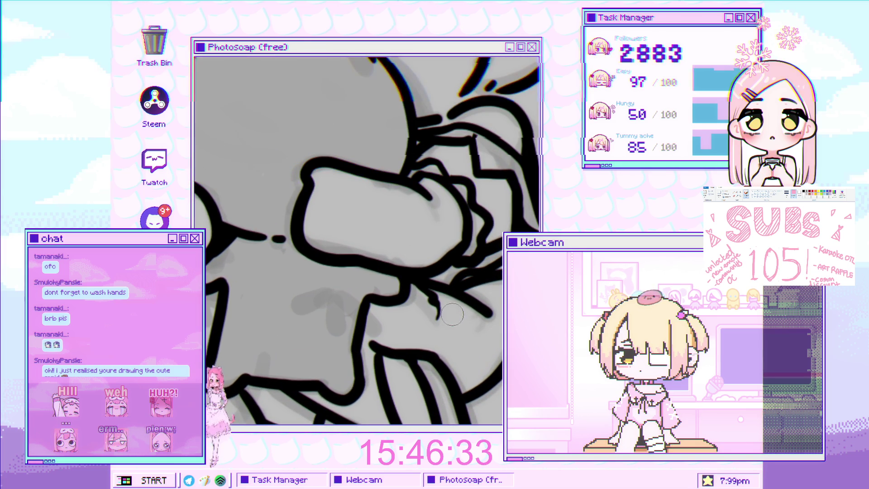
{"action": "left_click_drag", "start_coordinate": [451, 316], "coordinate": [449, 306]}
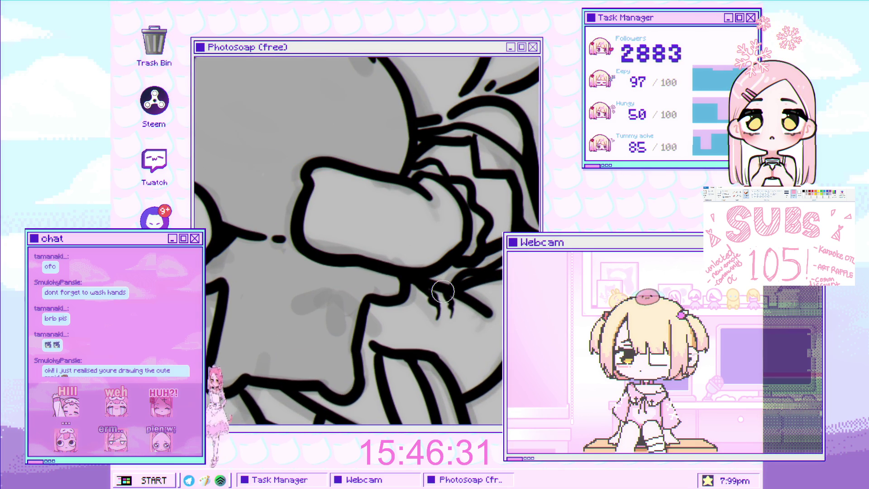
Zoom in and out to review the whole drawing
{"action": "scroll", "coordinate": [451, 302], "scroll_direction": "down", "scroll_amount": 4}
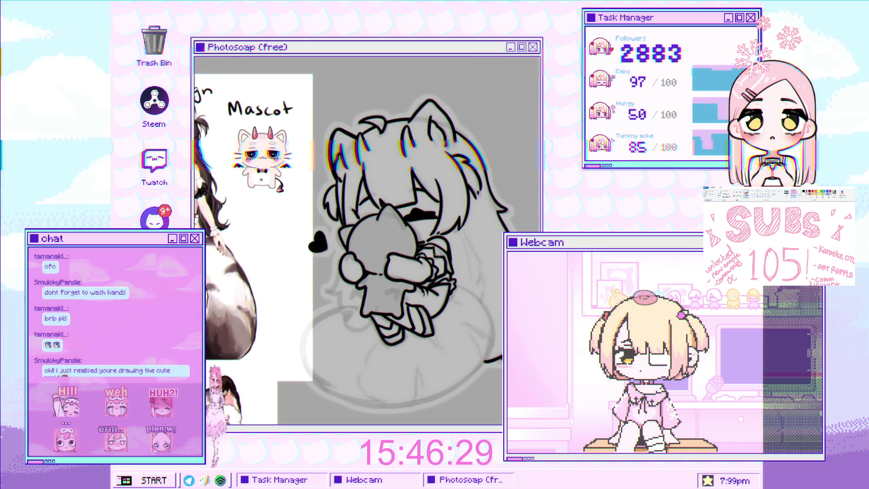
{"action": "scroll", "coordinate": [443, 242], "scroll_direction": "up", "scroll_amount": 2}
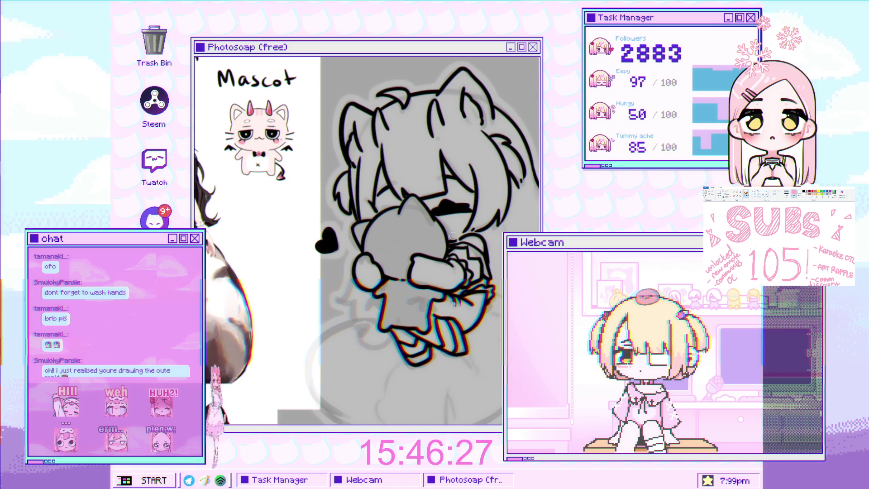
{"action": "scroll", "coordinate": [458, 238], "scroll_direction": "up", "scroll_amount": 1}
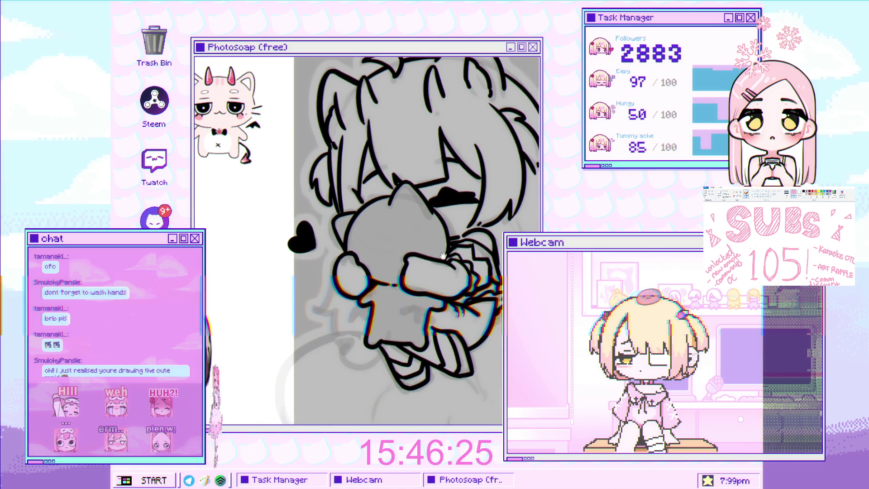
{"action": "scroll", "coordinate": [462, 252], "scroll_direction": "down", "scroll_amount": 2}
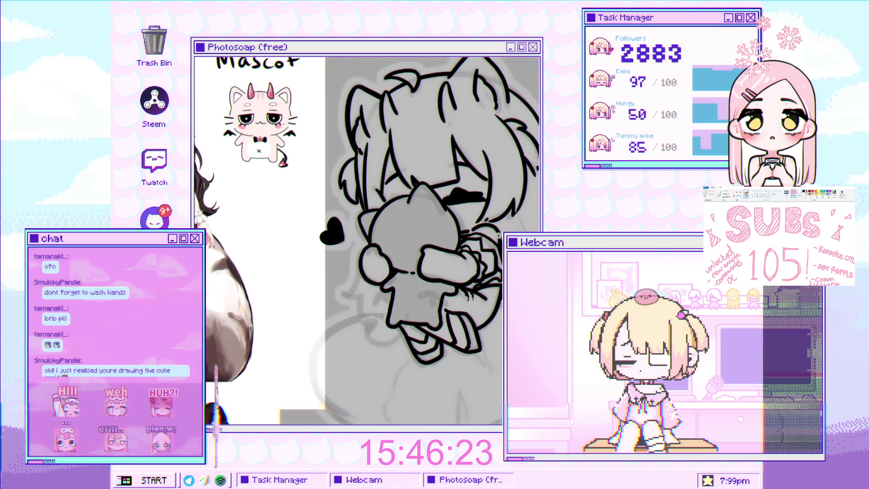
{"action": "scroll", "coordinate": [496, 240], "scroll_direction": "down", "scroll_amount": 3}
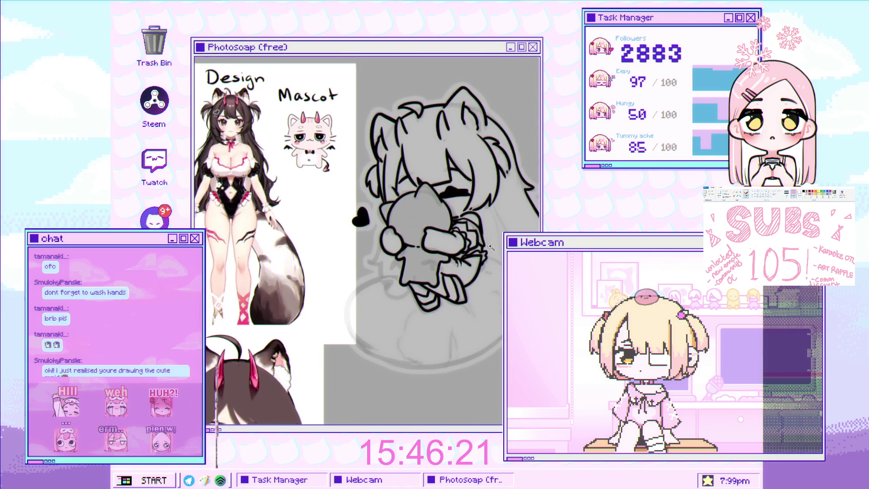
{"action": "scroll", "coordinate": [466, 254], "scroll_direction": "up", "scroll_amount": 1}
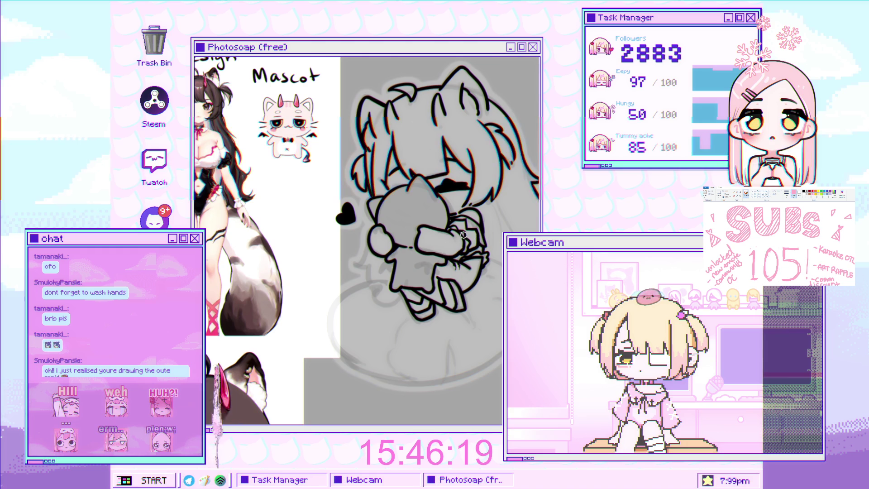
{"action": "scroll", "coordinate": [462, 234], "scroll_direction": "up", "scroll_amount": 2}
{"action": "scroll", "coordinate": [271, 294], "scroll_direction": "down", "scroll_amount": 1}
{"action": "scroll", "coordinate": [261, 303], "scroll_direction": "down", "scroll_amount": 1}
{"action": "scroll", "coordinate": [405, 326], "scroll_direction": "up", "scroll_amount": 3}
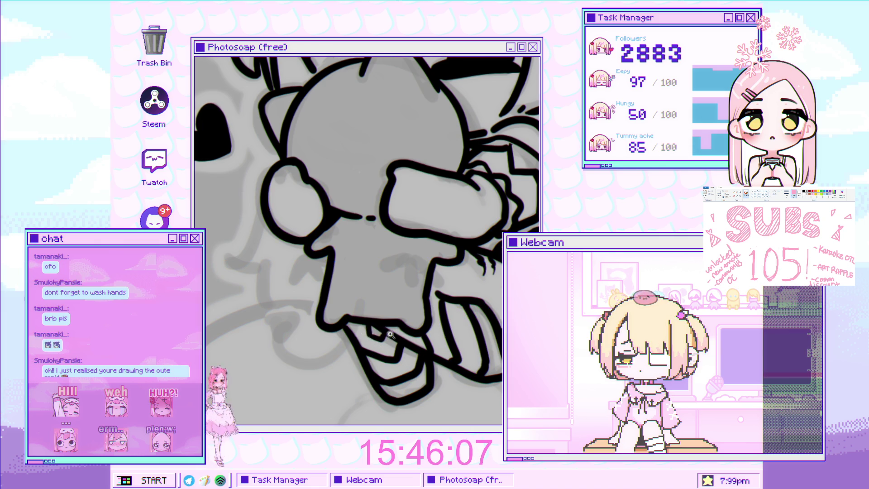
Zoom and pan the view in close on the plush's paw
{"action": "scroll", "coordinate": [368, 322], "scroll_direction": "down", "scroll_amount": 3}
{"action": "scroll", "coordinate": [390, 312], "scroll_direction": "up", "scroll_amount": 3}
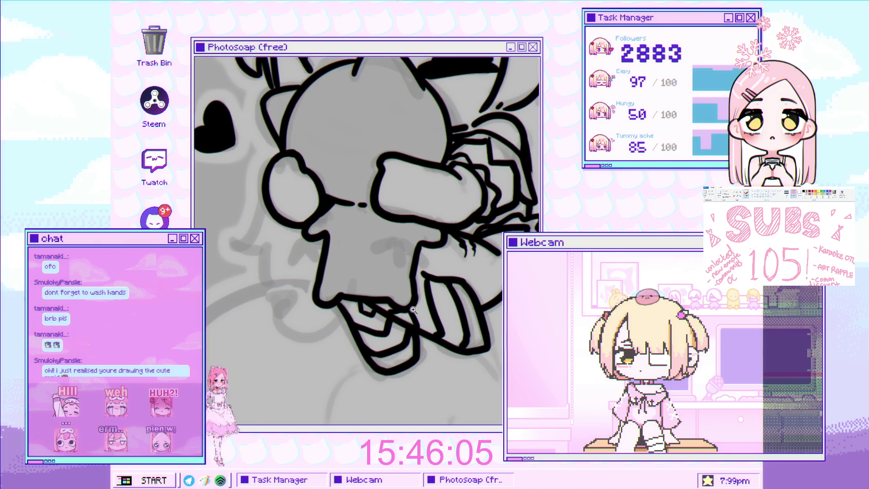
{"action": "scroll", "coordinate": [390, 312], "scroll_direction": "down", "scroll_amount": 3}
{"action": "scroll", "coordinate": [384, 304], "scroll_direction": "up", "scroll_amount": 4}
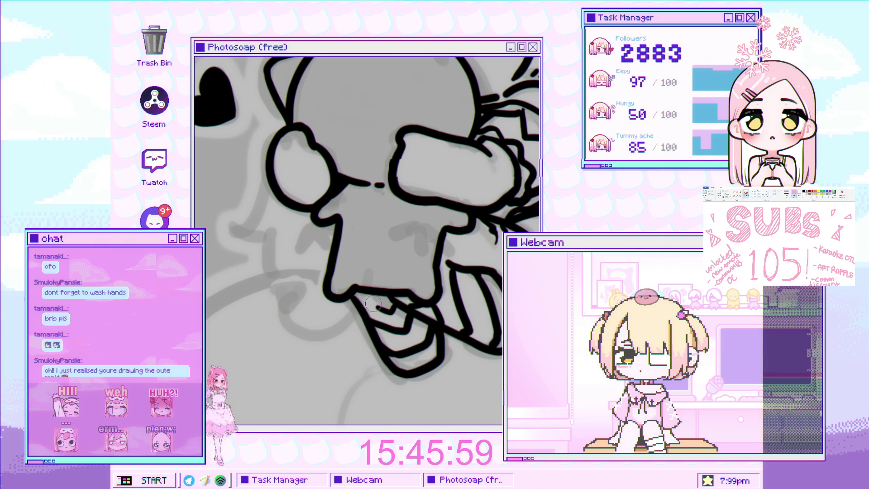
{"action": "scroll", "coordinate": [372, 297], "scroll_direction": "down", "scroll_amount": 5}
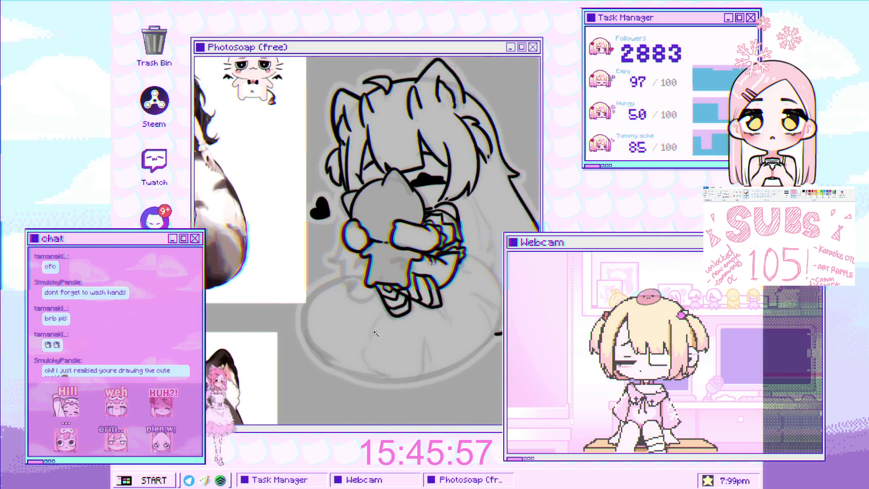
{"action": "scroll", "coordinate": [398, 290], "scroll_direction": "up", "scroll_amount": 5}
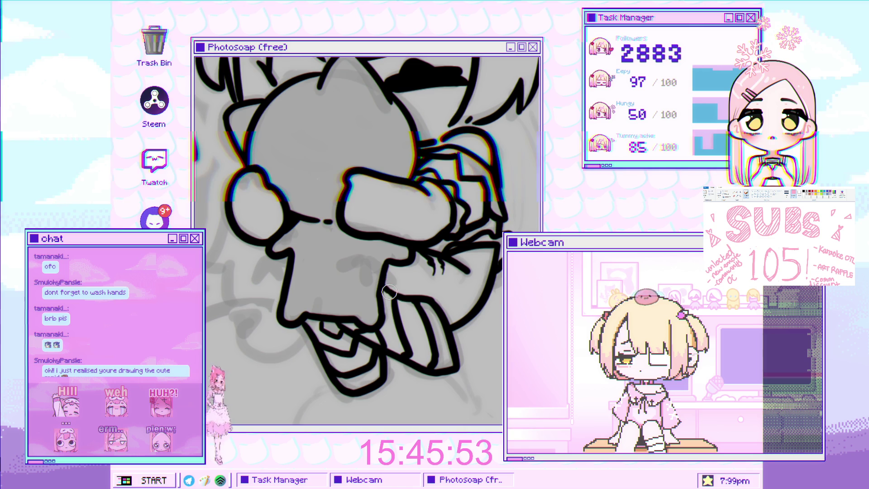
{"action": "scroll", "coordinate": [382, 297], "scroll_direction": "down", "scroll_amount": 3}
{"action": "scroll", "coordinate": [381, 299], "scroll_direction": "down", "scroll_amount": 4}
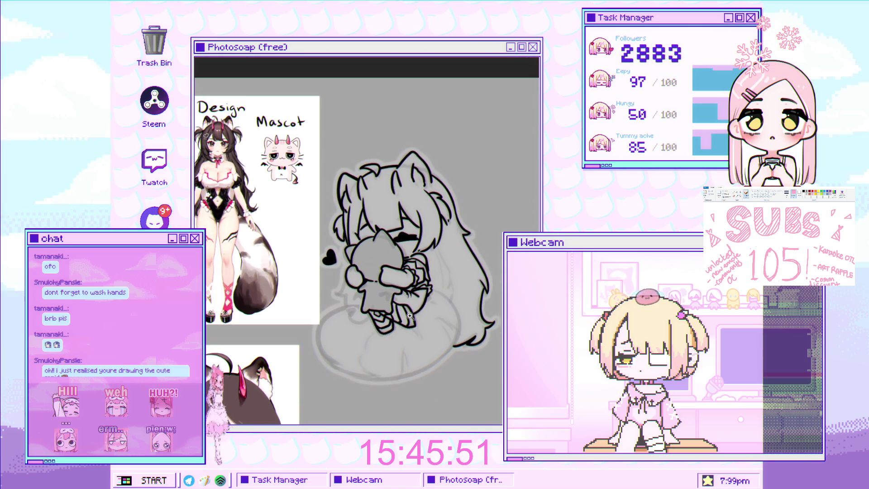
{"action": "scroll", "coordinate": [426, 288], "scroll_direction": "up", "scroll_amount": 2}
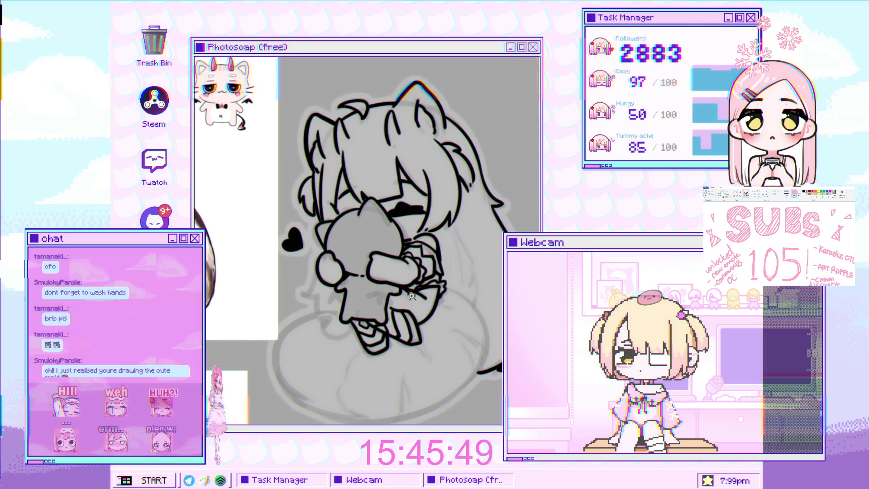
{"action": "scroll", "coordinate": [421, 289], "scroll_direction": "down", "scroll_amount": 1}
{"action": "scroll", "coordinate": [413, 287], "scroll_direction": "up", "scroll_amount": 3}
{"action": "scroll", "coordinate": [413, 287], "scroll_direction": "down", "scroll_amount": 4}
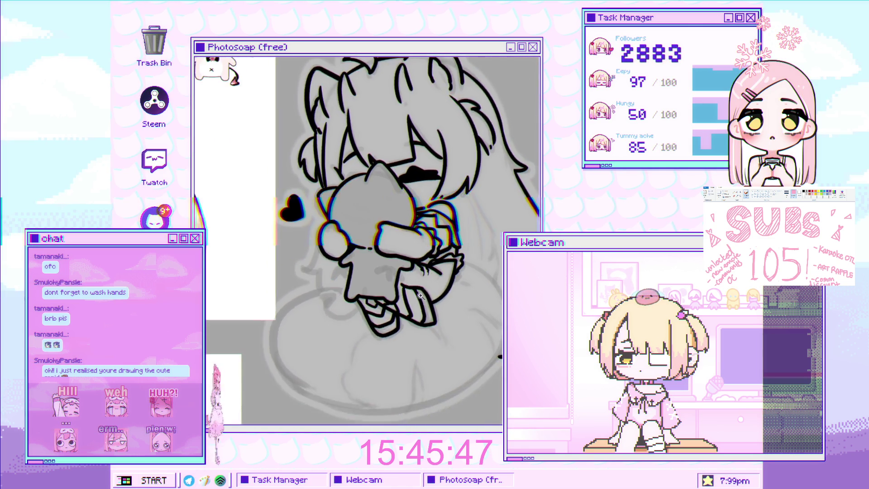
{"action": "scroll", "coordinate": [430, 292], "scroll_direction": "up", "scroll_amount": 2}
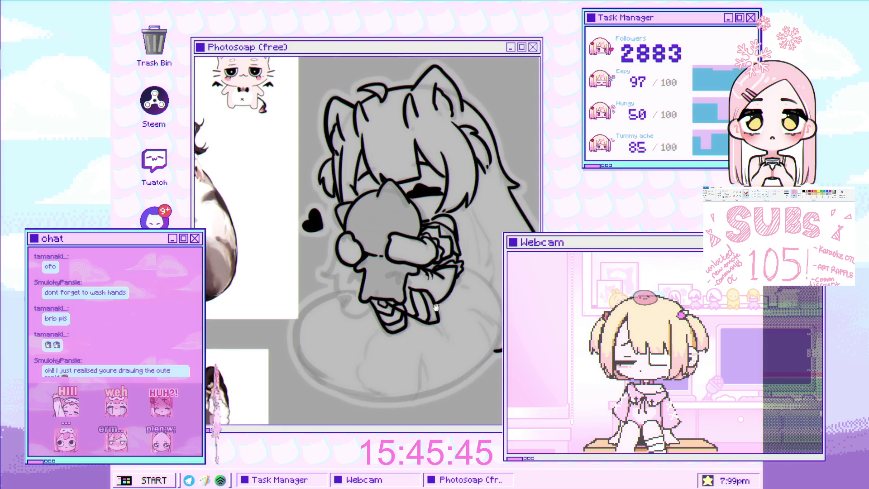
{"action": "scroll", "coordinate": [418, 297], "scroll_direction": "up", "scroll_amount": 2}
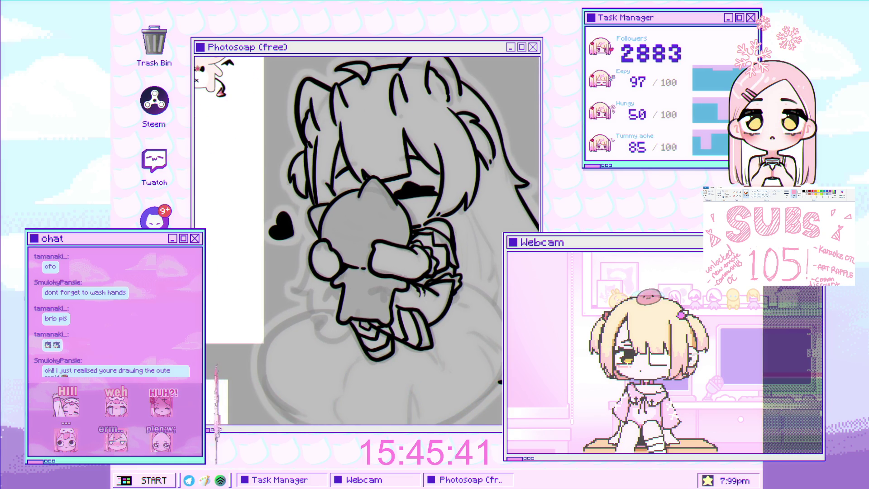
{"action": "left_click_drag", "start_coordinate": [314, 255], "coordinate": [347, 271]}
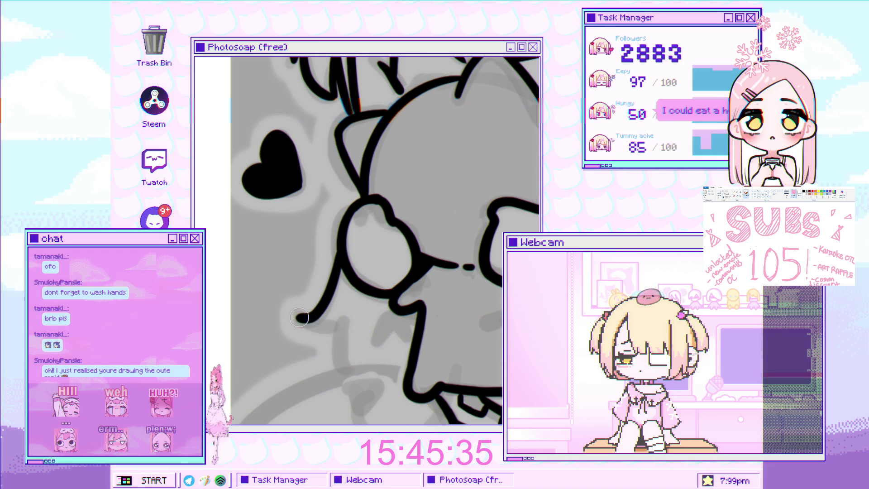
{"action": "left_click_drag", "start_coordinate": [338, 320], "coordinate": [325, 277]}
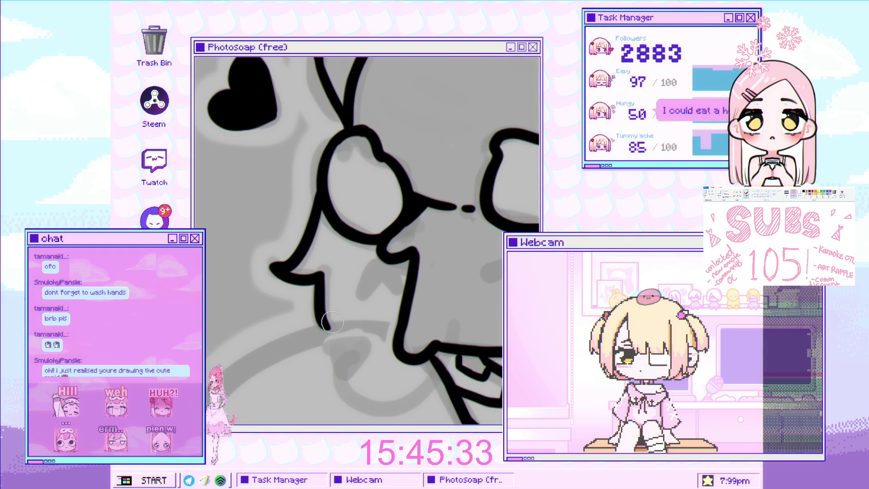
{"action": "scroll", "coordinate": [357, 247], "scroll_direction": "down", "scroll_amount": 5}
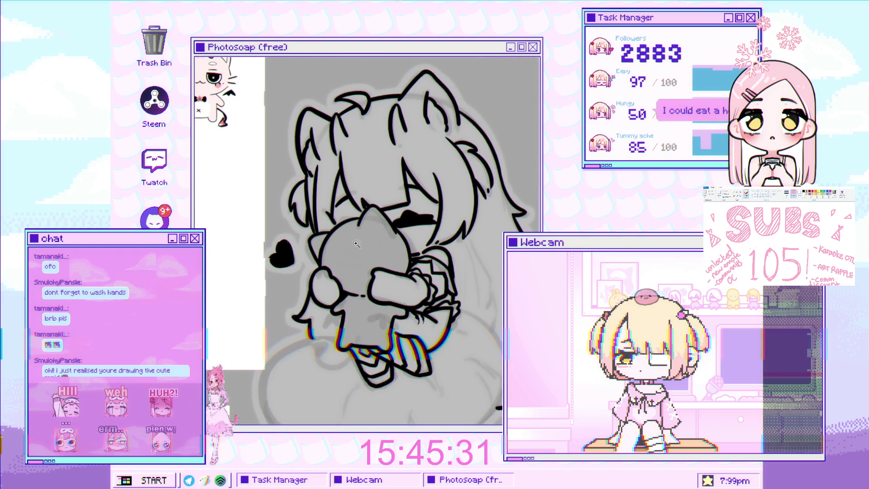
{"action": "scroll", "coordinate": [357, 248], "scroll_direction": "up", "scroll_amount": 5}
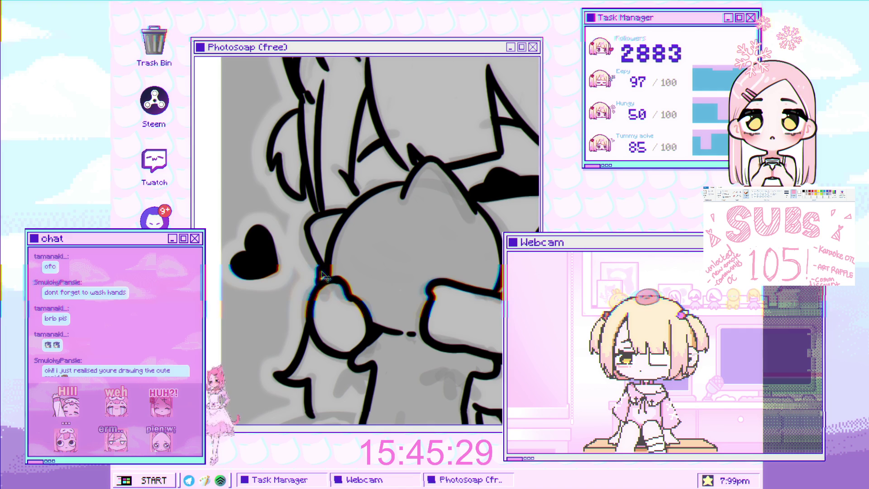
{"action": "scroll", "coordinate": [322, 267], "scroll_direction": "down", "scroll_amount": 3}
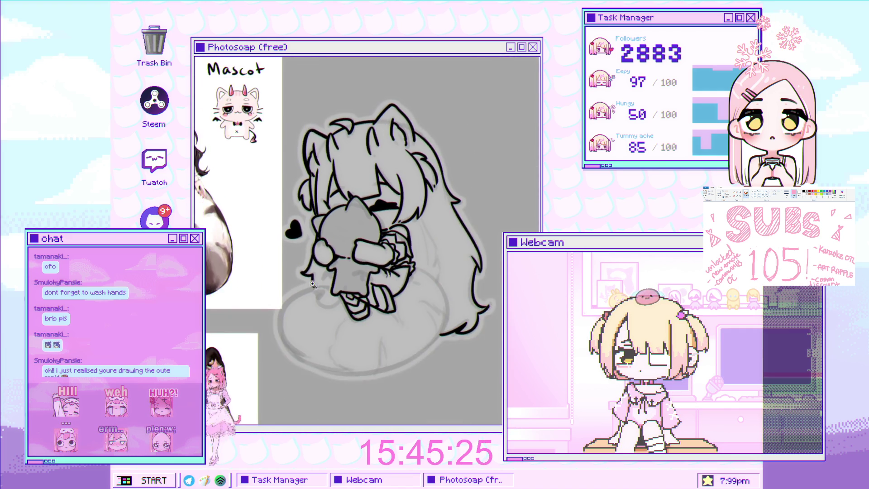
{"action": "scroll", "coordinate": [366, 240], "scroll_direction": "up", "scroll_amount": 3}
{"action": "left_click_drag", "start_coordinate": [365, 240], "coordinate": [412, 225]}
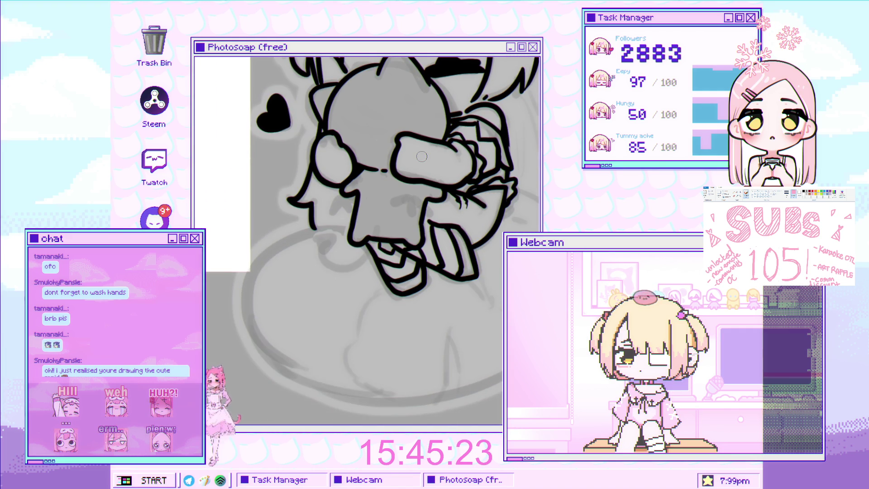
Ink a curling line below the plush's arm, removing the stray blob at its start
{"action": "left_click_drag", "start_coordinate": [317, 272], "coordinate": [280, 307]}
{"action": "left_click_drag", "start_coordinate": [317, 254], "coordinate": [392, 228]}
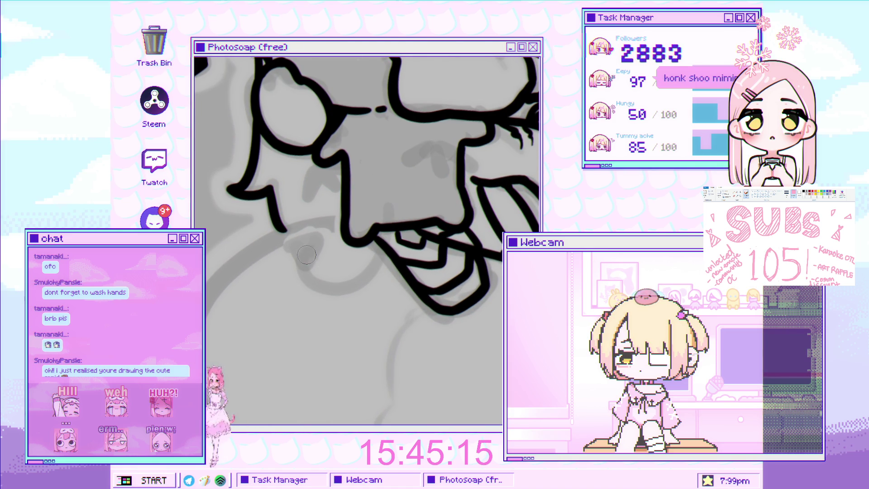
{"action": "left_click_drag", "start_coordinate": [301, 262], "coordinate": [389, 210]}
{"action": "mouse_move", "coordinate": [471, 194]}
{"action": "left_mouse_down"}
{"action": "mouse_move", "coordinate": [421, 186]}
{"action": "mouse_move", "coordinate": [368, 242]}
{"action": "mouse_move", "coordinate": [305, 258]}
{"action": "mouse_move", "coordinate": [348, 190]}
{"action": "mouse_move", "coordinate": [352, 153]}
{"action": "mouse_move", "coordinate": [286, 296]}
{"action": "mouse_move", "coordinate": [312, 313]}
{"action": "mouse_move", "coordinate": [290, 286]}
{"action": "mouse_move", "coordinate": [281, 288]}
{"action": "mouse_move", "coordinate": [297, 272]}
{"action": "left_mouse_up"}
{"action": "key", "text": "ctrl+z"}
{"action": "key", "text": "ctrl+z"}
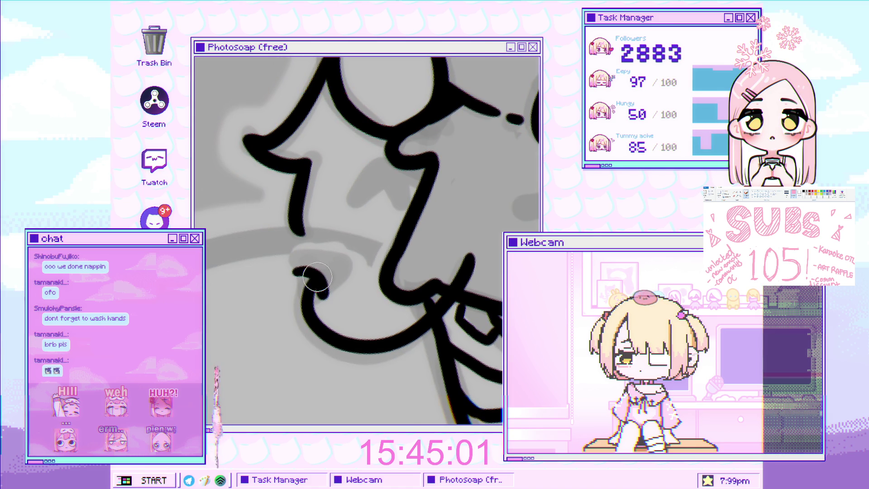
{"action": "left_click_drag", "start_coordinate": [292, 271], "coordinate": [335, 294]}
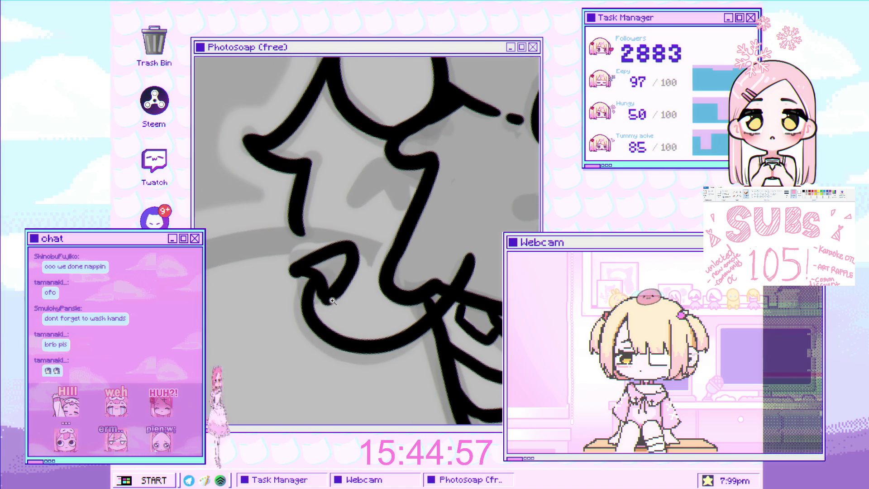
{"action": "scroll", "coordinate": [345, 289], "scroll_direction": "down", "scroll_amount": 5}
{"action": "scroll", "coordinate": [372, 275], "scroll_direction": "up", "scroll_amount": 5}
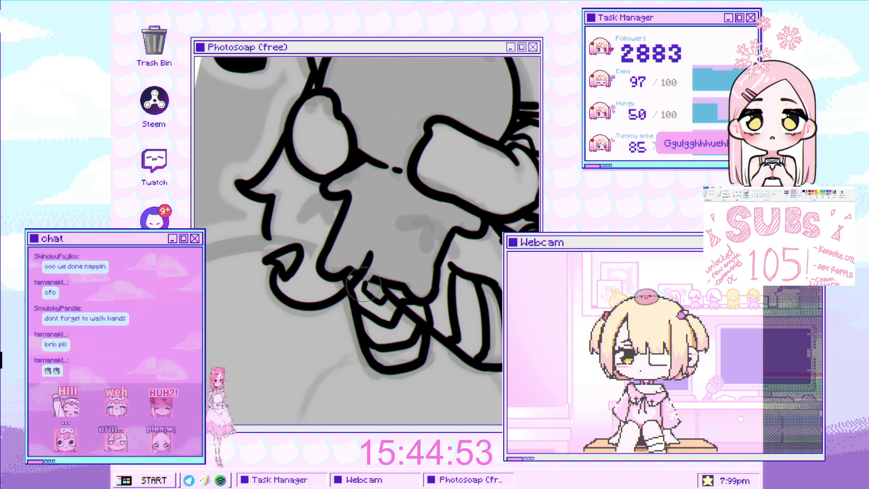
{"action": "scroll", "coordinate": [337, 299], "scroll_direction": "down", "scroll_amount": 5}
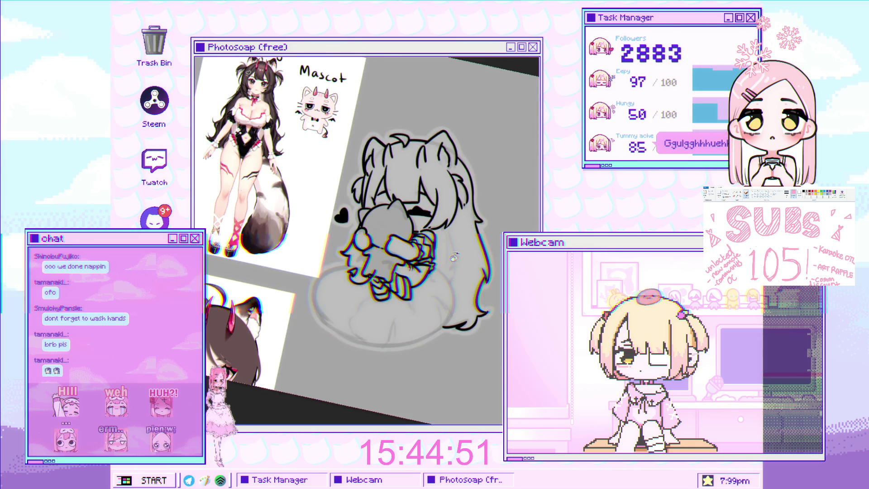
{"action": "scroll", "coordinate": [407, 212], "scroll_direction": "up", "scroll_amount": 2}
{"action": "scroll", "coordinate": [408, 212], "scroll_direction": "up", "scroll_amount": 5}
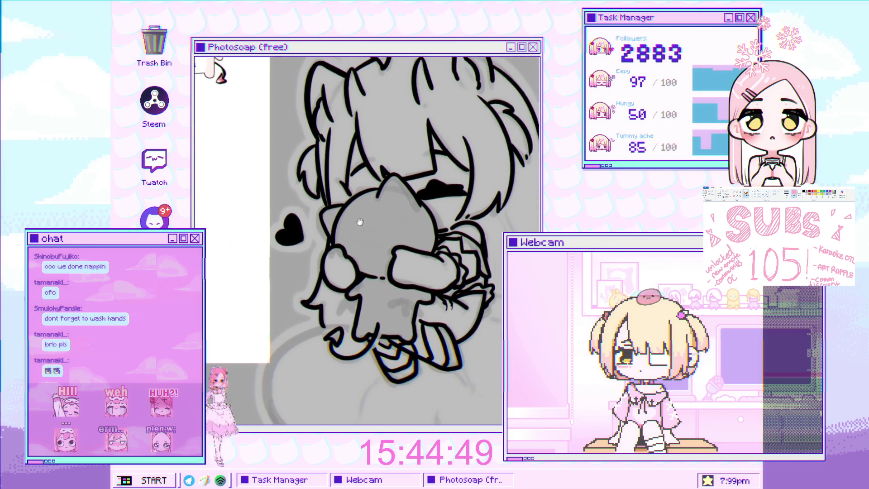
{"action": "scroll", "coordinate": [360, 213], "scroll_direction": "down", "scroll_amount": 1}
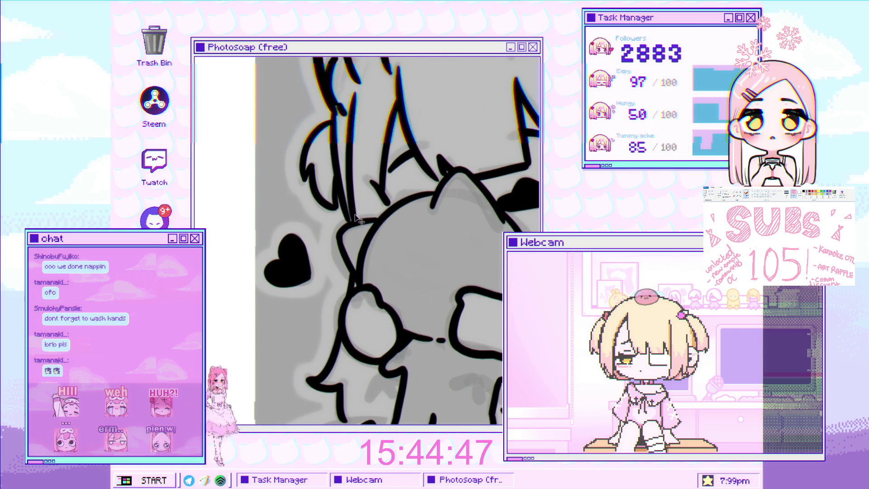
{"action": "scroll", "coordinate": [358, 218], "scroll_direction": "down", "scroll_amount": 3}
{"action": "scroll", "coordinate": [382, 208], "scroll_direction": "up", "scroll_amount": 4}
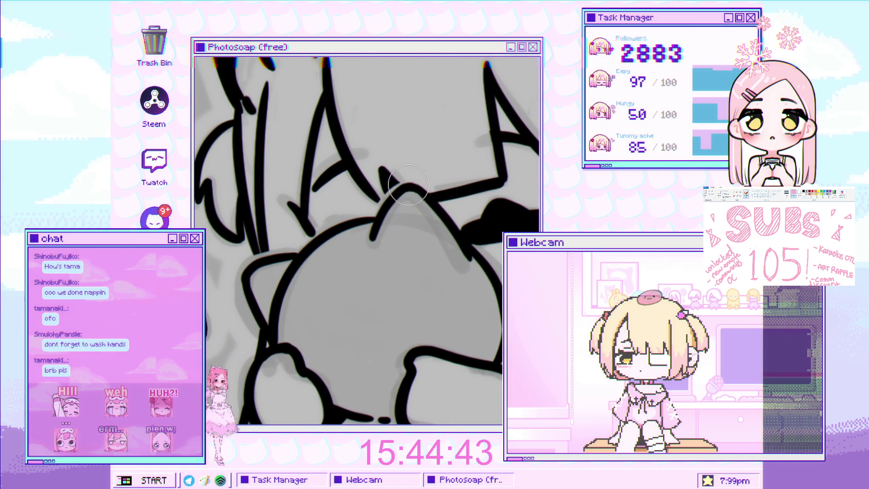
{"action": "scroll", "coordinate": [425, 192], "scroll_direction": "right", "scroll_amount": 3}
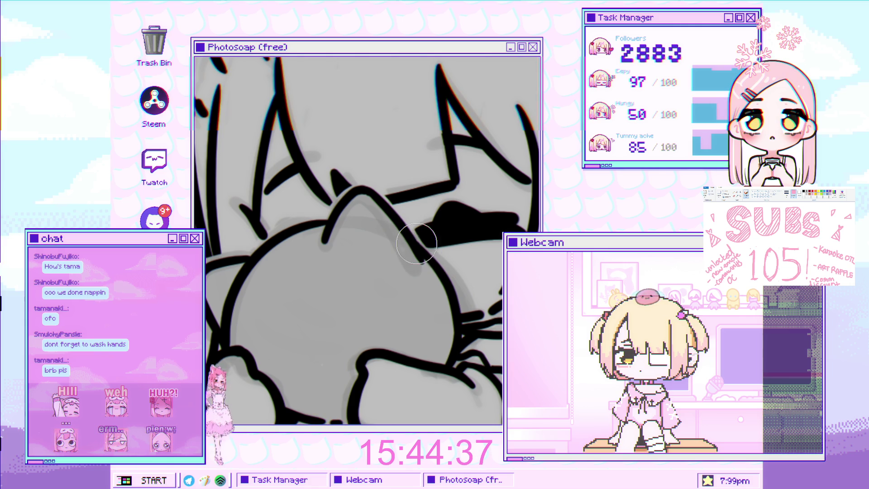
{"action": "scroll", "coordinate": [416, 241], "scroll_direction": "down", "scroll_amount": 3}
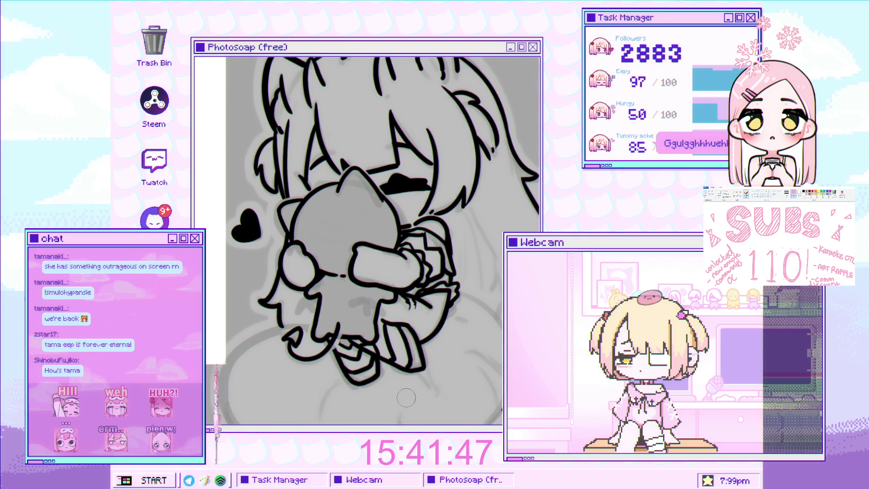
Ink a short tapering black line where two outline curves meet below the plush's paw
{"action": "left_click_drag", "start_coordinate": [382, 287], "coordinate": [371, 245]}
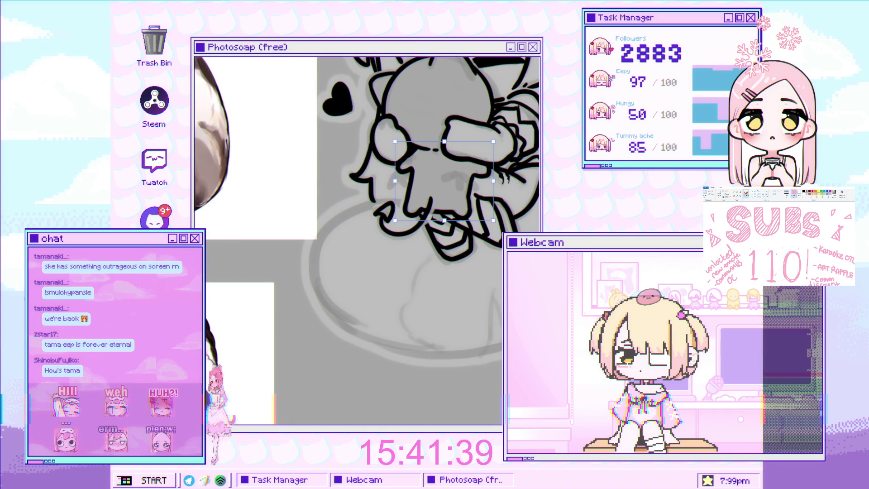
{"action": "left_click", "coordinate": [475, 142]}
{"action": "left_click", "coordinate": [475, 142]}
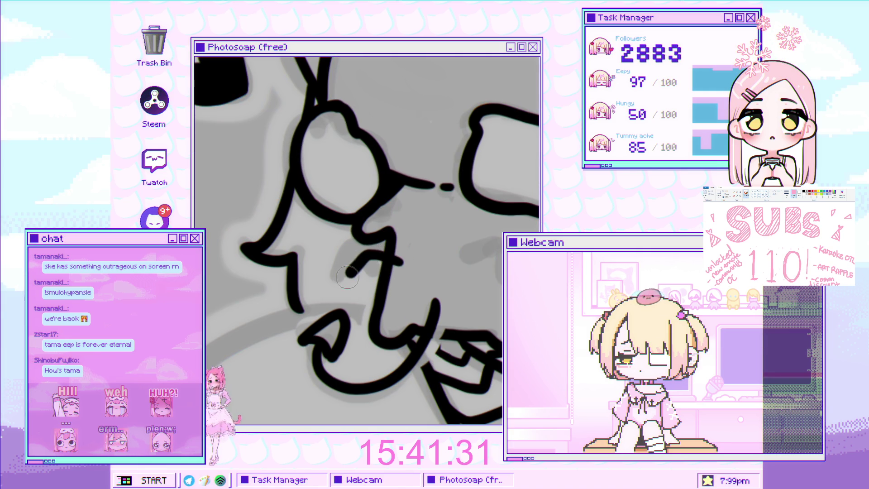
{"action": "scroll", "coordinate": [375, 260], "scroll_direction": "down", "scroll_amount": 5}
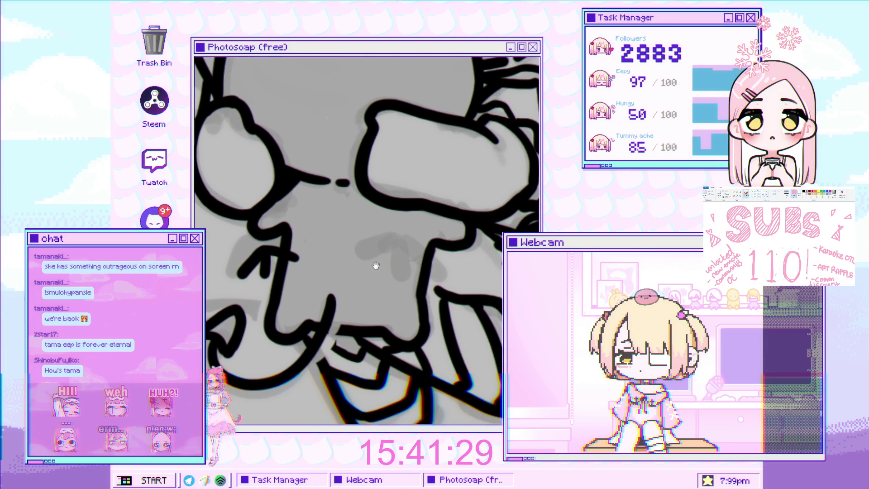
{"action": "scroll", "coordinate": [377, 271], "scroll_direction": "up", "scroll_amount": 5}
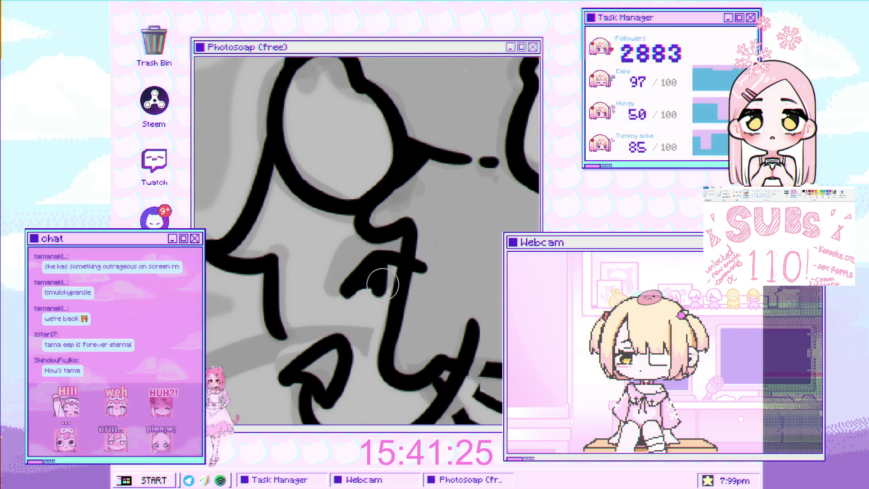
{"action": "scroll", "coordinate": [397, 266], "scroll_direction": "up", "scroll_amount": 3}
{"action": "scroll", "coordinate": [284, 241], "scroll_direction": "down", "scroll_amount": 4}
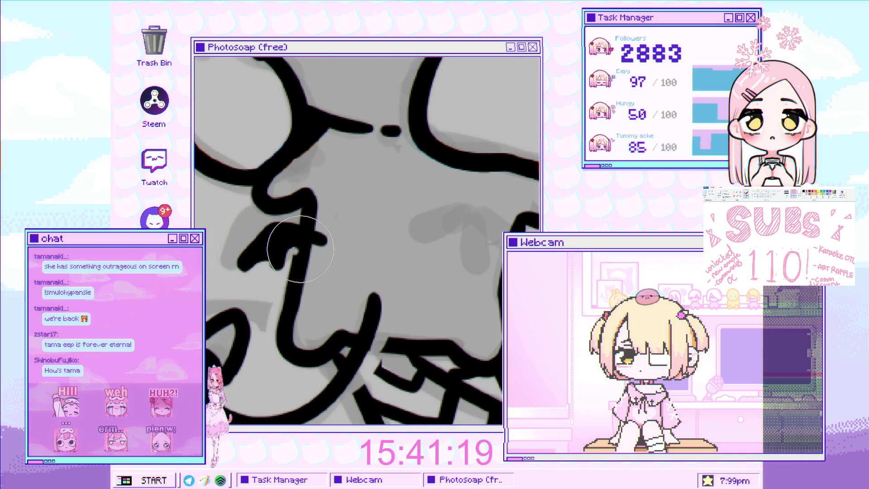
{"action": "scroll", "coordinate": [313, 249], "scroll_direction": "down", "scroll_amount": 3}
{"action": "scroll", "coordinate": [444, 226], "scroll_direction": "up", "scroll_amount": 3}
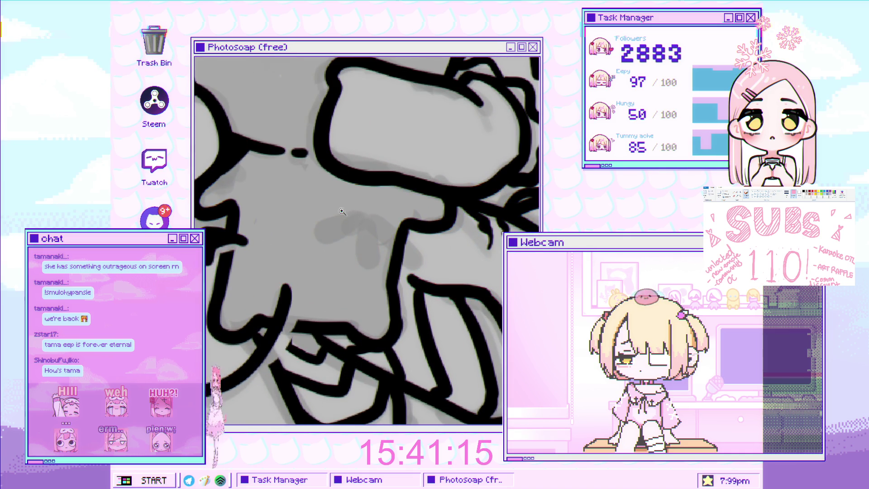
{"action": "left_click_drag", "start_coordinate": [326, 236], "coordinate": [344, 231]}
{"action": "key", "text": "ctrl+z"}
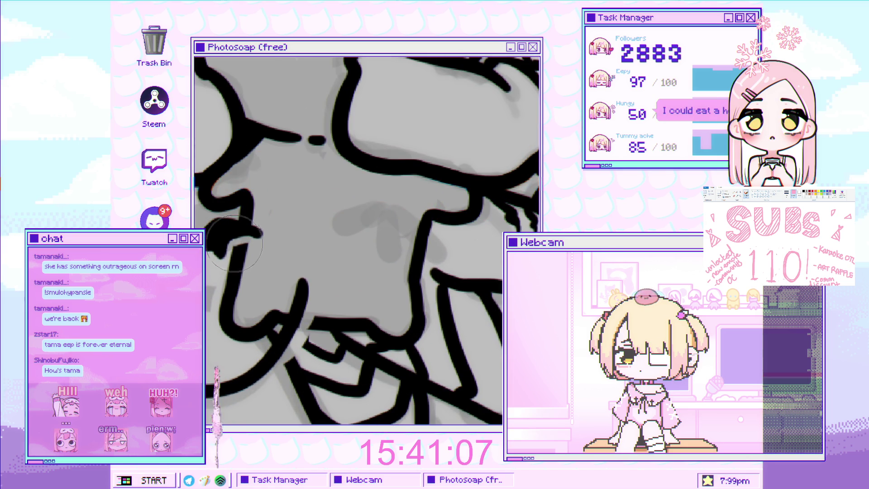
{"action": "scroll", "coordinate": [233, 250], "scroll_direction": "down", "scroll_amount": 2}
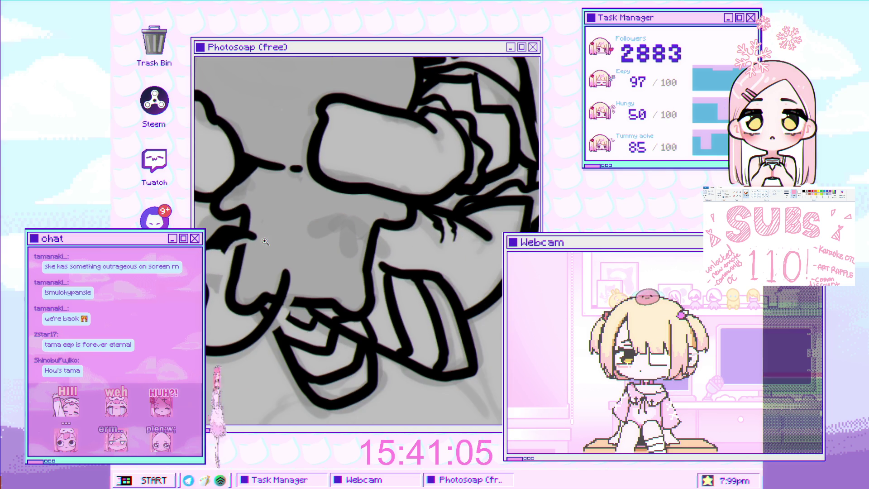
{"action": "scroll", "coordinate": [332, 232], "scroll_direction": "up", "scroll_amount": 2}
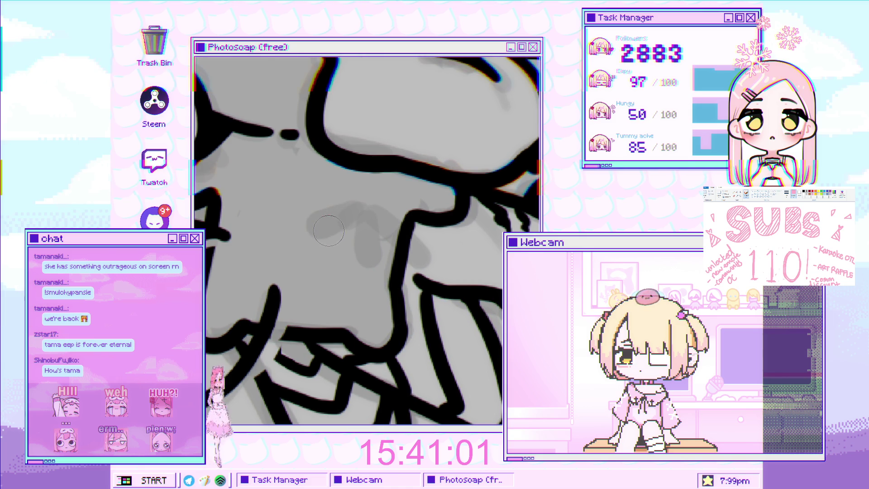
{"action": "mouse_move", "coordinate": [318, 230]}
{"action": "left_mouse_down"}
{"action": "mouse_move", "coordinate": [360, 213]}
{"action": "mouse_move", "coordinate": [385, 222]}
{"action": "mouse_move", "coordinate": [361, 249]}
{"action": "left_mouse_up"}
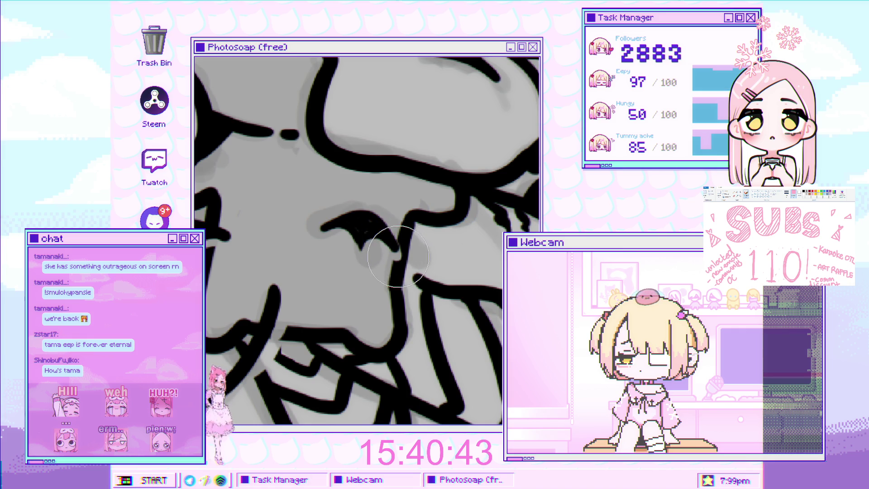
{"action": "scroll", "coordinate": [400, 257], "scroll_direction": "down", "scroll_amount": 5}
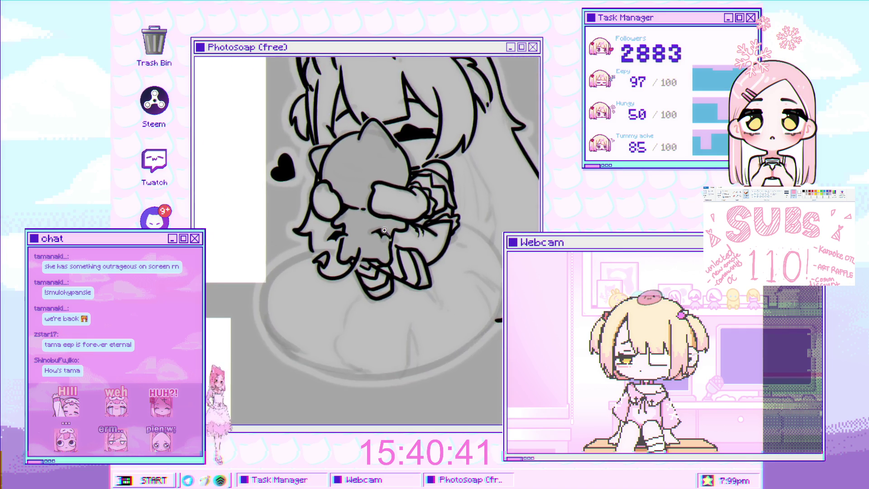
{"action": "scroll", "coordinate": [385, 278], "scroll_direction": "down", "scroll_amount": 2}
{"action": "scroll", "coordinate": [394, 263], "scroll_direction": "up", "scroll_amount": 2}
{"action": "scroll", "coordinate": [394, 264], "scroll_direction": "up", "scroll_amount": 2}
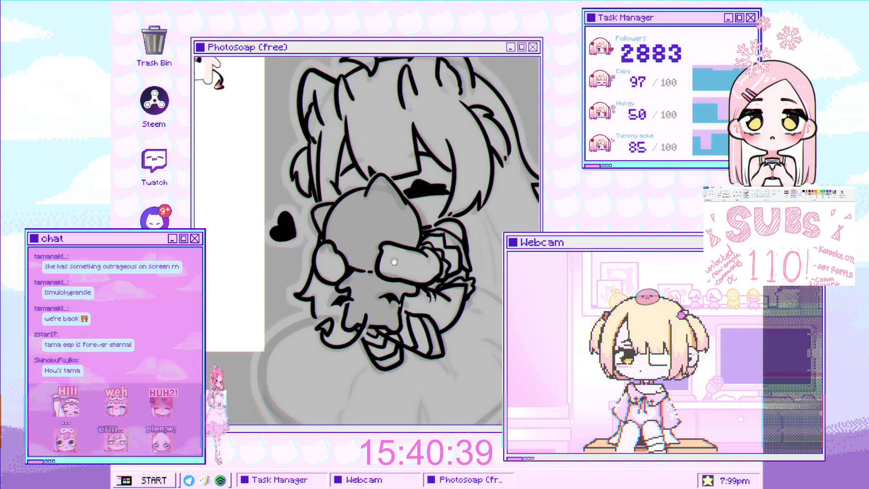
{"action": "scroll", "coordinate": [375, 283], "scroll_direction": "up", "scroll_amount": 2}
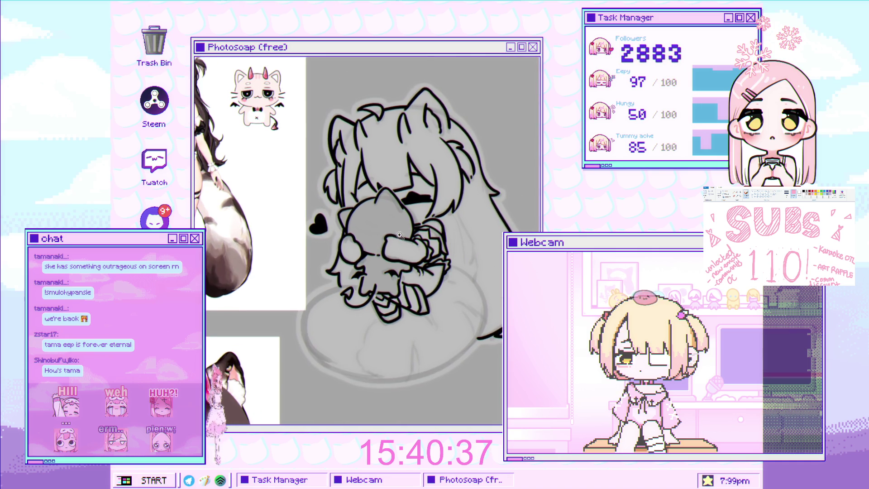
{"action": "scroll", "coordinate": [359, 262], "scroll_direction": "up", "scroll_amount": 3}
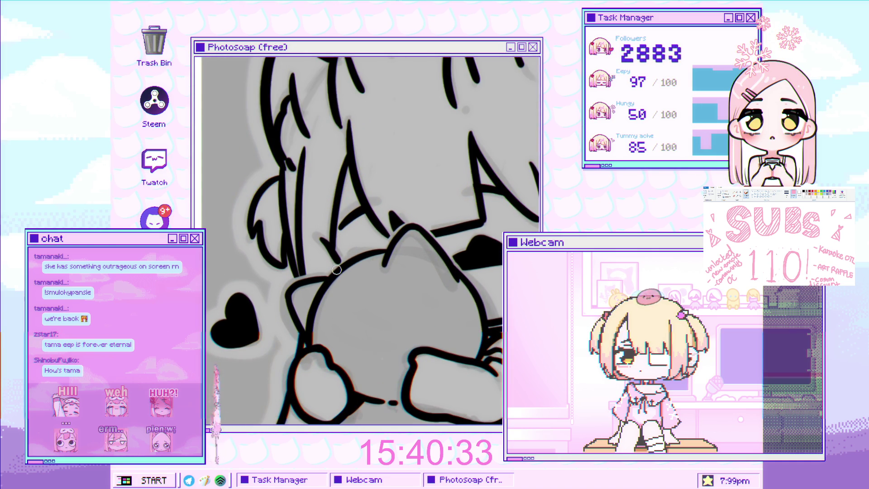
{"action": "key", "text": "bracketright"}
{"action": "key", "text": "bracketright"}
{"action": "key", "text": "bracketright"}
{"action": "key", "text": "bracketleft"}
{"action": "key", "text": "bracketleft"}
{"action": "key", "text": "bracketleft"}
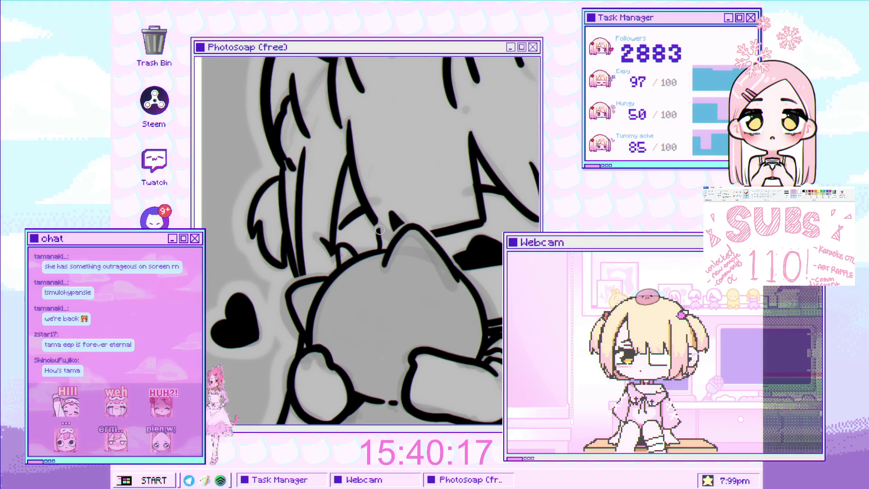
{"action": "scroll", "coordinate": [452, 198], "scroll_direction": "down", "scroll_amount": 2}
{"action": "scroll", "coordinate": [453, 198], "scroll_direction": "up", "scroll_amount": 3}
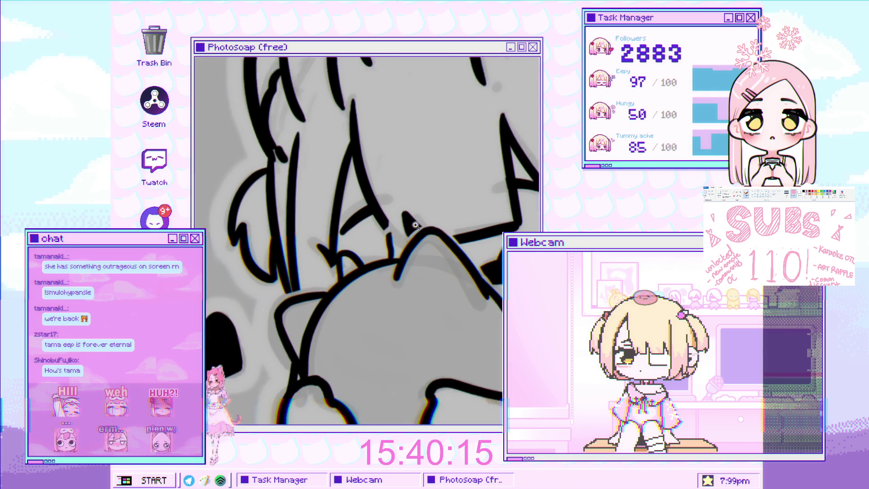
{"action": "scroll", "coordinate": [409, 242], "scroll_direction": "down", "scroll_amount": 5}
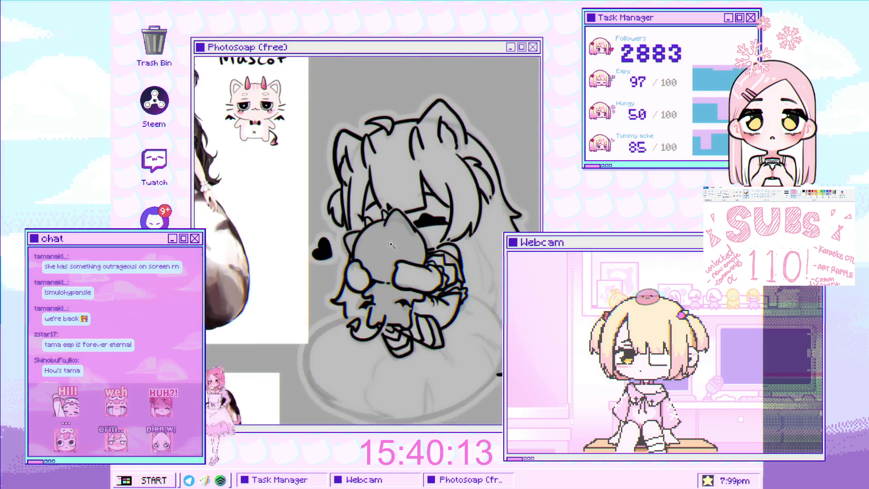
{"action": "scroll", "coordinate": [374, 212], "scroll_direction": "up", "scroll_amount": 2}
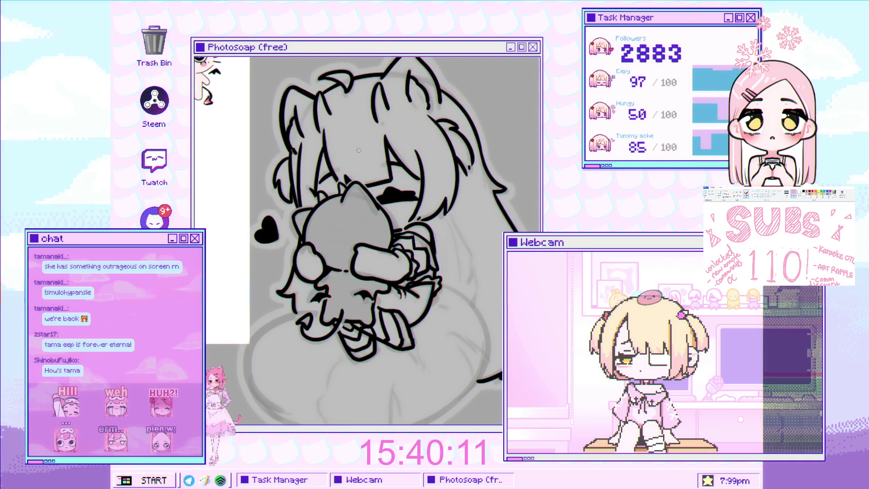
{"action": "scroll", "coordinate": [347, 125], "scroll_direction": "down", "scroll_amount": 2}
{"action": "scroll", "coordinate": [386, 216], "scroll_direction": "up", "scroll_amount": 4}
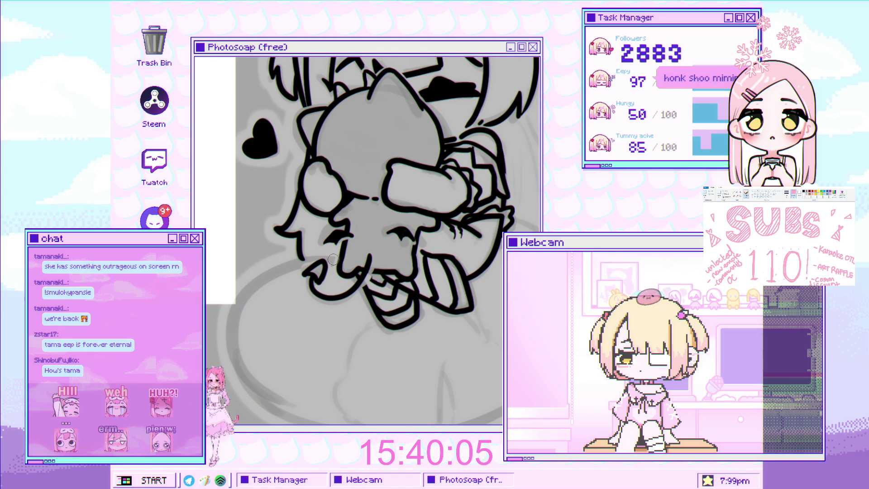
Ink the cushion's large rounded left contour beside the plush's head in several black strokes
{"action": "left_click_drag", "start_coordinate": [406, 251], "coordinate": [433, 156]}
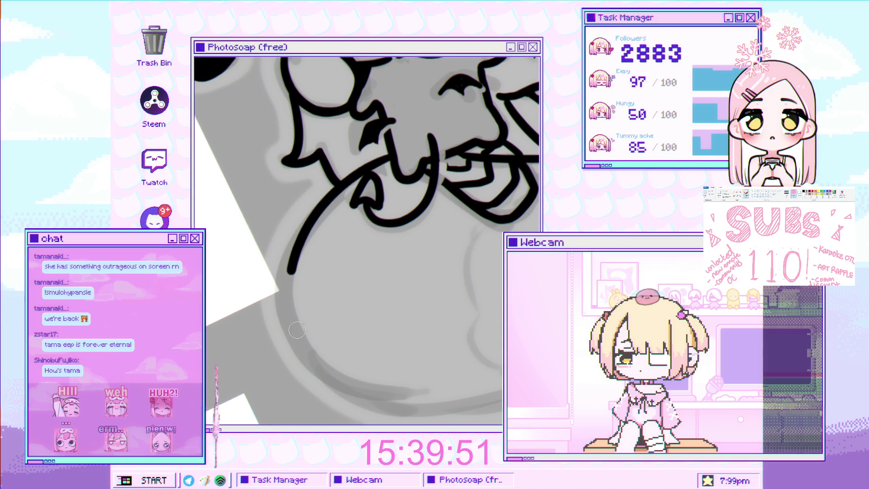
{"action": "left_click_drag", "start_coordinate": [389, 166], "coordinate": [287, 306]}
{"action": "mouse_move", "coordinate": [311, 257]}
{"action": "left_mouse_down"}
{"action": "mouse_move", "coordinate": [310, 243]}
{"action": "mouse_move", "coordinate": [388, 196]}
{"action": "mouse_move", "coordinate": [289, 191]}
{"action": "left_mouse_up"}
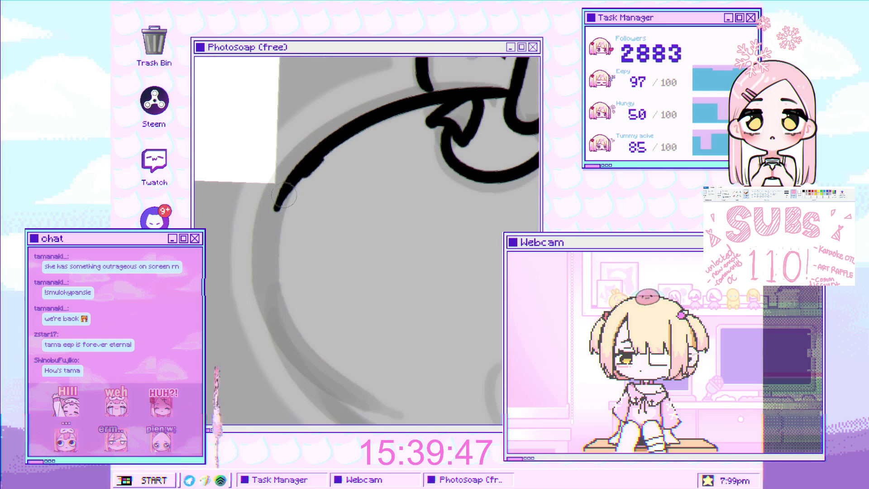
{"action": "left_click_drag", "start_coordinate": [280, 335], "coordinate": [292, 195]}
{"action": "mouse_move", "coordinate": [348, 216]}
{"action": "left_mouse_down"}
{"action": "mouse_move", "coordinate": [304, 242]}
{"action": "mouse_move", "coordinate": [438, 262]}
{"action": "mouse_move", "coordinate": [408, 235]}
{"action": "mouse_move", "coordinate": [425, 221]}
{"action": "mouse_move", "coordinate": [349, 132]}
{"action": "mouse_move", "coordinate": [393, 126]}
{"action": "left_mouse_up"}
{"action": "mouse_move", "coordinate": [317, 152]}
{"action": "left_mouse_down"}
{"action": "mouse_move", "coordinate": [247, 301]}
{"action": "mouse_move", "coordinate": [316, 190]}
{"action": "mouse_move", "coordinate": [310, 166]}
{"action": "mouse_move", "coordinate": [261, 232]}
{"action": "left_mouse_up"}
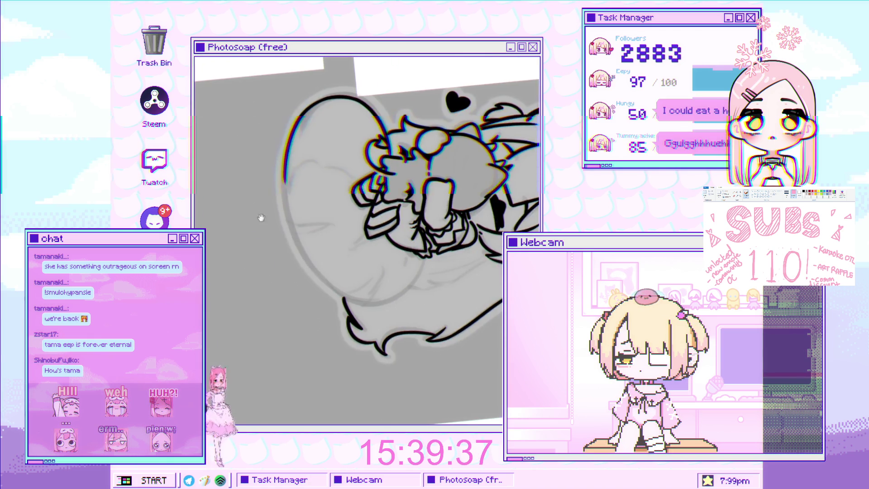
Undo the bulging lower part of the cushion stroke
{"action": "left_click", "coordinate": [346, 139]}
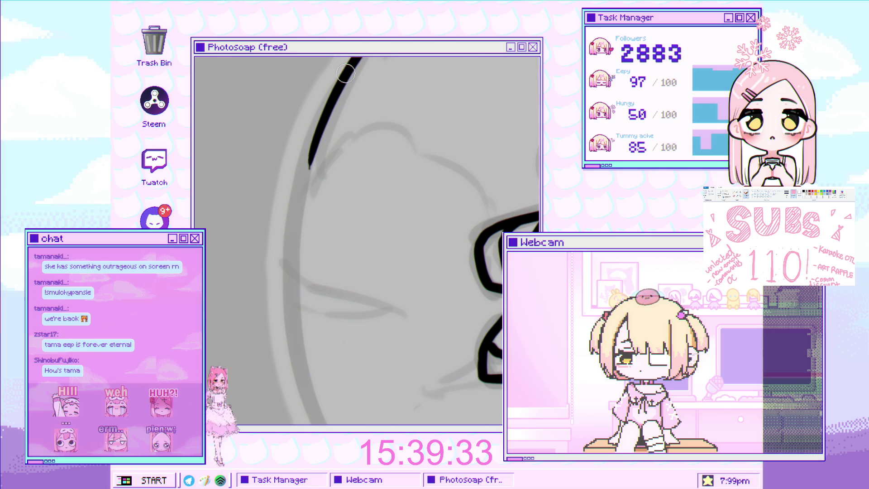
{"action": "scroll", "coordinate": [341, 114], "scroll_direction": "down", "scroll_amount": 5}
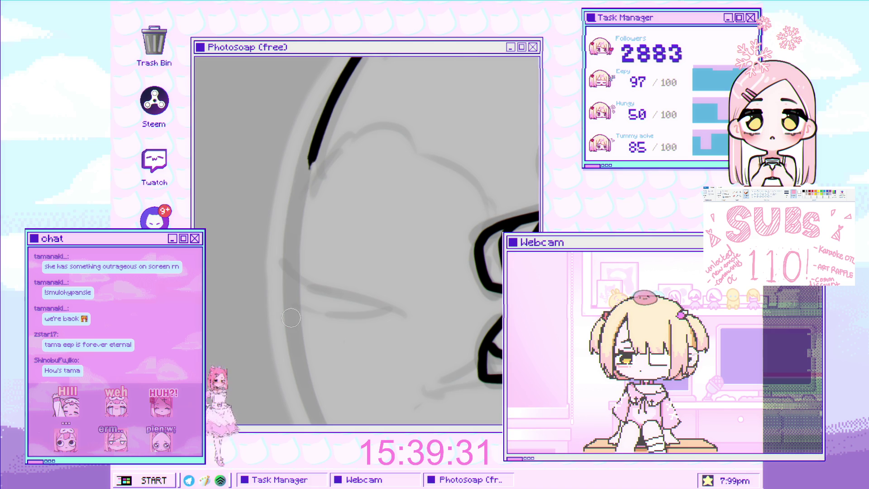
{"action": "scroll", "coordinate": [436, 158], "scroll_direction": "up", "scroll_amount": 5}
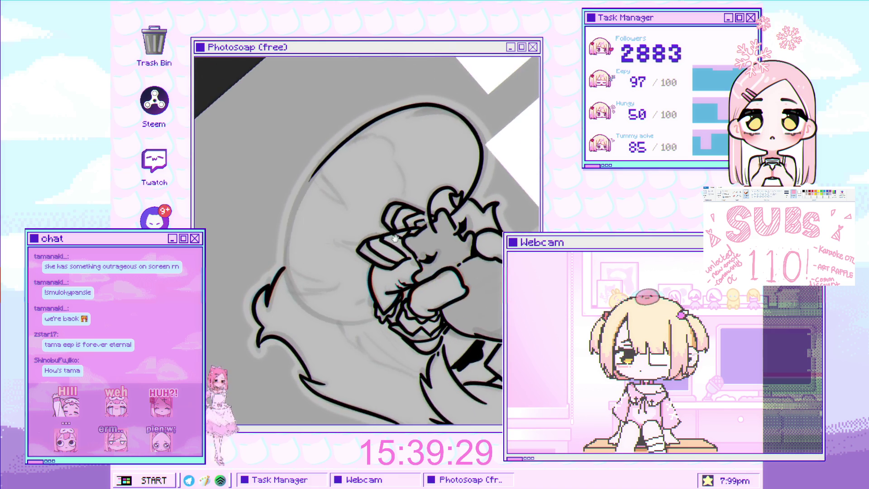
{"action": "key", "text": "ctrl+z"}
{"action": "key", "text": "ctrl+z"}
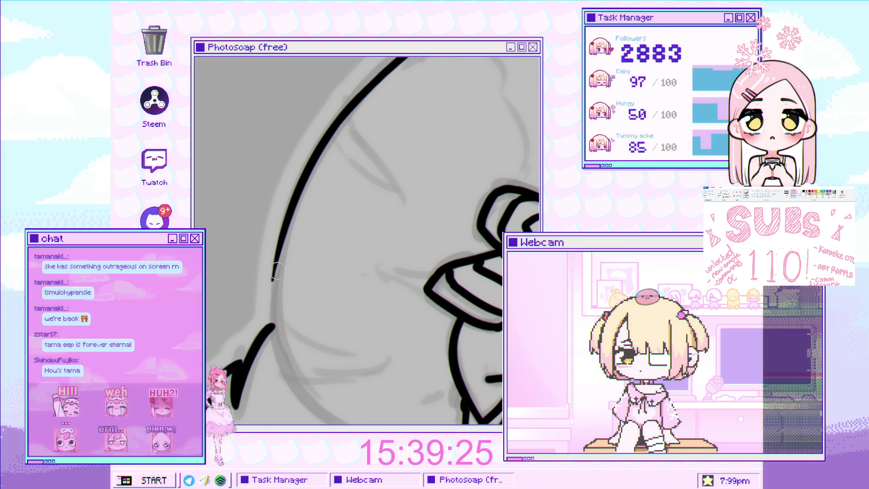
{"action": "key", "text": "ctrl+z"}
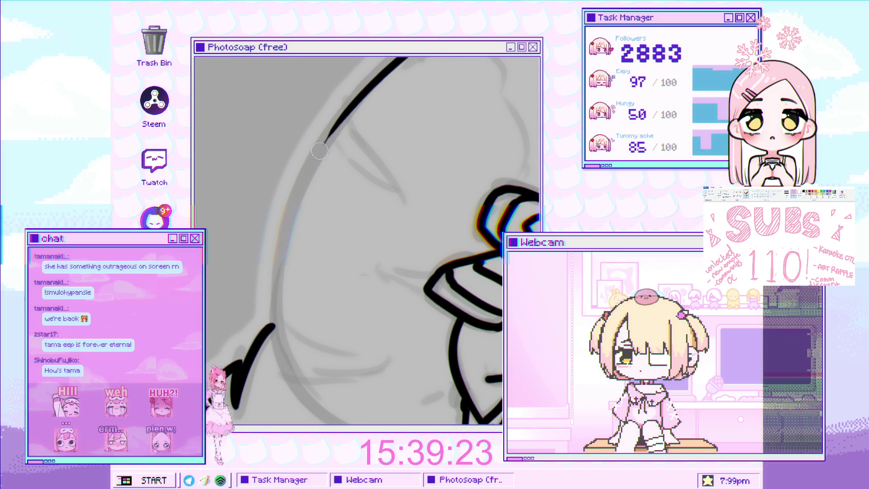
{"action": "scroll", "coordinate": [289, 243], "scroll_direction": "down", "scroll_amount": 5}
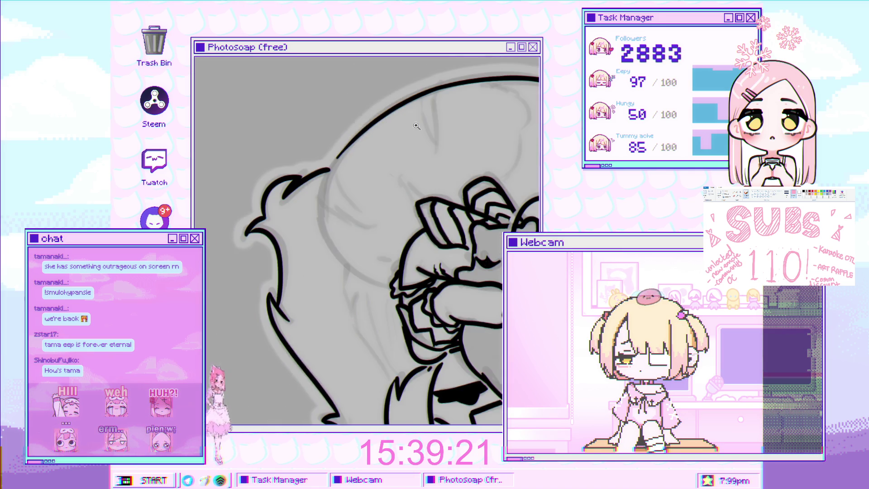
{"action": "scroll", "coordinate": [352, 133], "scroll_direction": "up", "scroll_amount": 5}
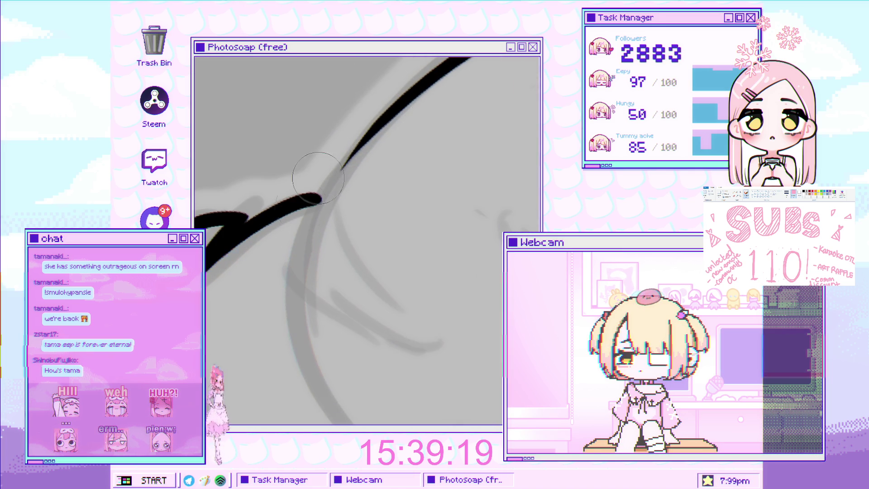
{"action": "scroll", "coordinate": [355, 174], "scroll_direction": "down", "scroll_amount": 3}
{"action": "scroll", "coordinate": [376, 121], "scroll_direction": "up", "scroll_amount": 3}
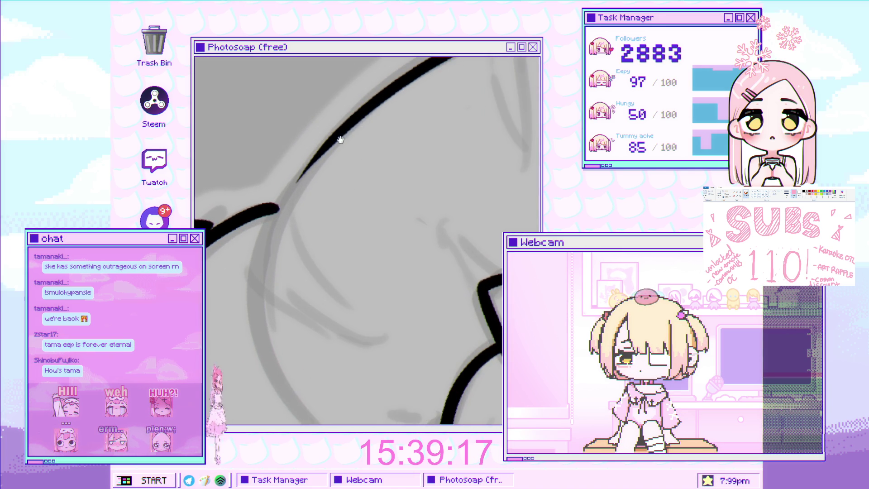
{"action": "scroll", "coordinate": [365, 129], "scroll_direction": "up", "scroll_amount": 2}
Redraw the curve arching over the girl's head down-left, retrying until it follows the sketch
{"action": "left_click_drag", "start_coordinate": [382, 87], "coordinate": [248, 322]}
{"action": "key", "text": "ctrl+z"}
{"action": "left_click_drag", "start_coordinate": [337, 120], "coordinate": [244, 303]}
{"action": "key", "text": "ctrl+z"}
{"action": "left_click_drag", "start_coordinate": [351, 114], "coordinate": [248, 325]}
{"action": "key", "text": "ctrl+z"}
{"action": "left_click_drag", "start_coordinate": [354, 109], "coordinate": [258, 288]}
{"action": "key", "text": "ctrl+z"}
{"action": "left_click_drag", "start_coordinate": [352, 132], "coordinate": [252, 285]}
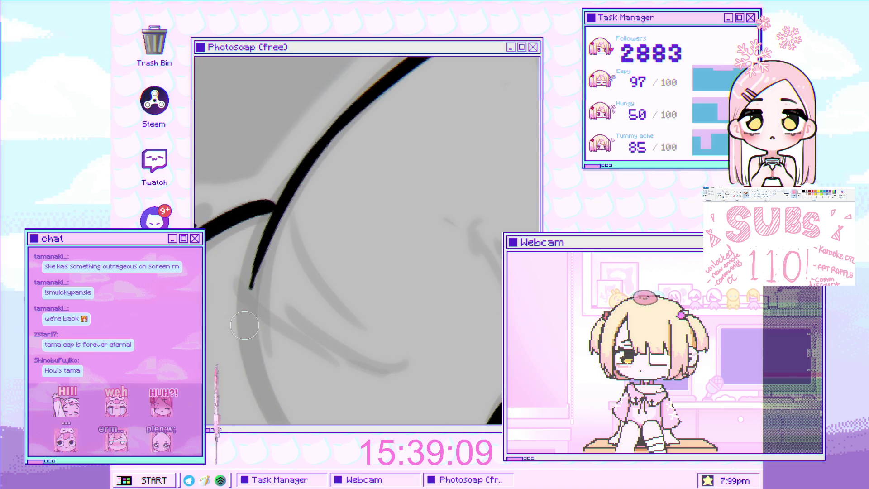
{"action": "key", "text": "ctrl+z"}
{"action": "left_click_drag", "start_coordinate": [344, 122], "coordinate": [242, 300]}
{"action": "key", "text": "ctrl+z"}
{"action": "left_click_drag", "start_coordinate": [351, 111], "coordinate": [244, 286]}
{"action": "key", "text": "ctrl+z"}
{"action": "left_click_drag", "start_coordinate": [353, 107], "coordinate": [244, 284]}
{"action": "key", "text": "ctrl+z"}
{"action": "left_click_drag", "start_coordinate": [344, 125], "coordinate": [251, 281]}
{"action": "scroll", "coordinate": [299, 210], "scroll_direction": "down", "scroll_amount": 3}
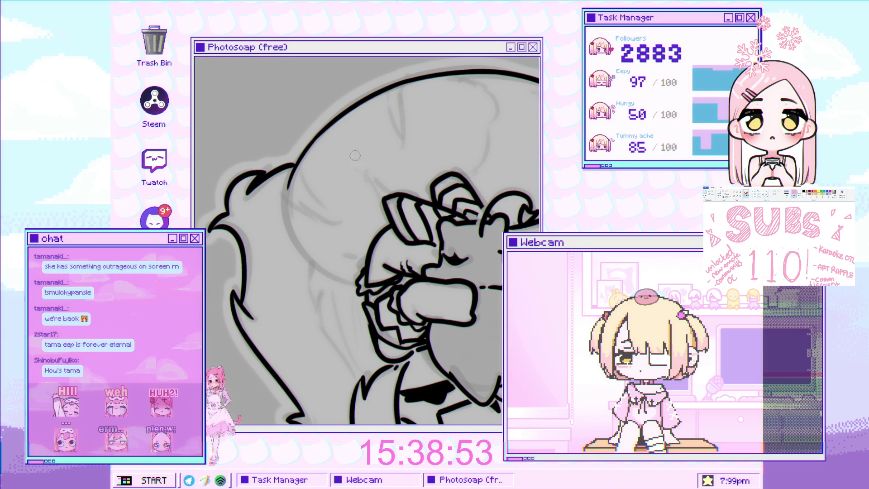
Attempt the black curve running down from the top stroke several times, undoing each try
{"action": "scroll", "coordinate": [384, 111], "scroll_direction": "up", "scroll_amount": 2}
{"action": "scroll", "coordinate": [383, 110], "scroll_direction": "up", "scroll_amount": 3}
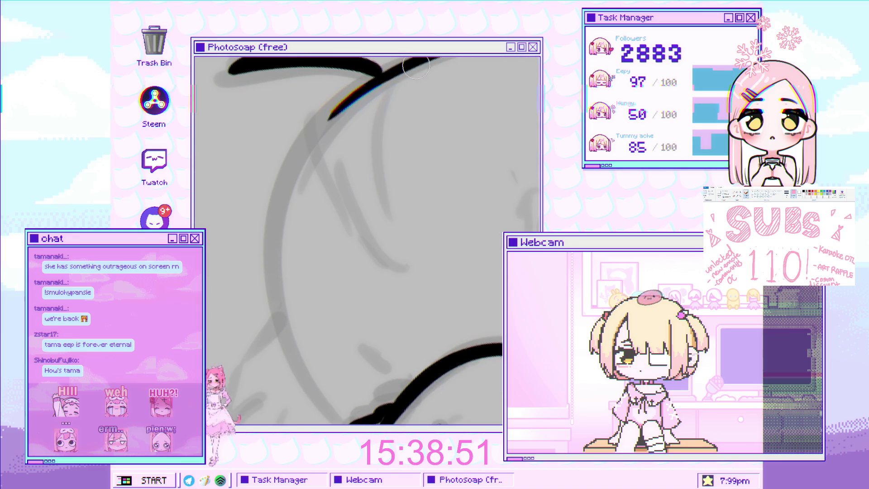
{"action": "key", "text": "ctrl+z"}
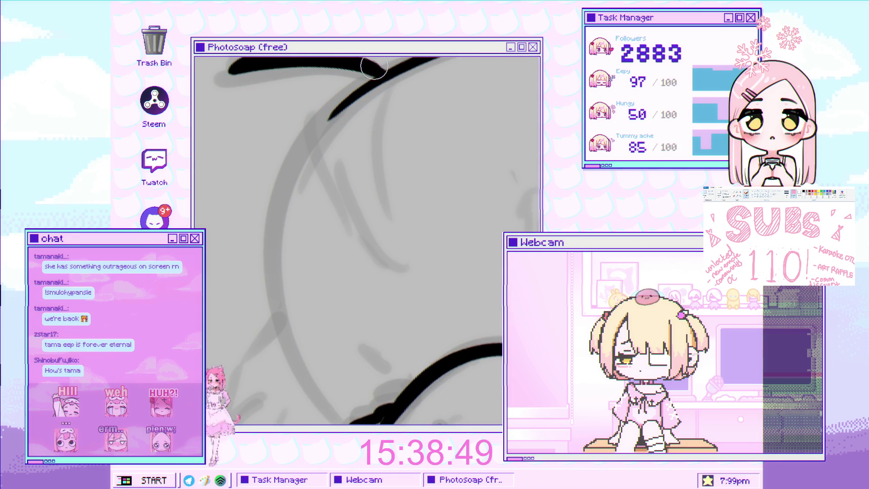
{"action": "left_click_drag", "start_coordinate": [355, 99], "coordinate": [270, 237]}
{"action": "key", "text": "ctrl+z"}
{"action": "left_click_drag", "start_coordinate": [346, 100], "coordinate": [260, 247]}
{"action": "key", "text": "ctrl+z"}
{"action": "left_click_drag", "start_coordinate": [380, 86], "coordinate": [265, 271]}
{"action": "key", "text": "ctrl+z"}
{"action": "left_click_drag", "start_coordinate": [383, 84], "coordinate": [272, 232]}
{"action": "key", "text": "ctrl+z"}
{"action": "mouse_move", "coordinate": [356, 100]}
{"action": "left_mouse_down"}
{"action": "mouse_move", "coordinate": [264, 249]}
{"action": "mouse_move", "coordinate": [275, 267]}
{"action": "left_mouse_up"}
{"action": "key", "text": "ctrl+z"}
{"action": "key", "text": "ctrl+z"}
{"action": "left_click_drag", "start_coordinate": [381, 79], "coordinate": [275, 248]}
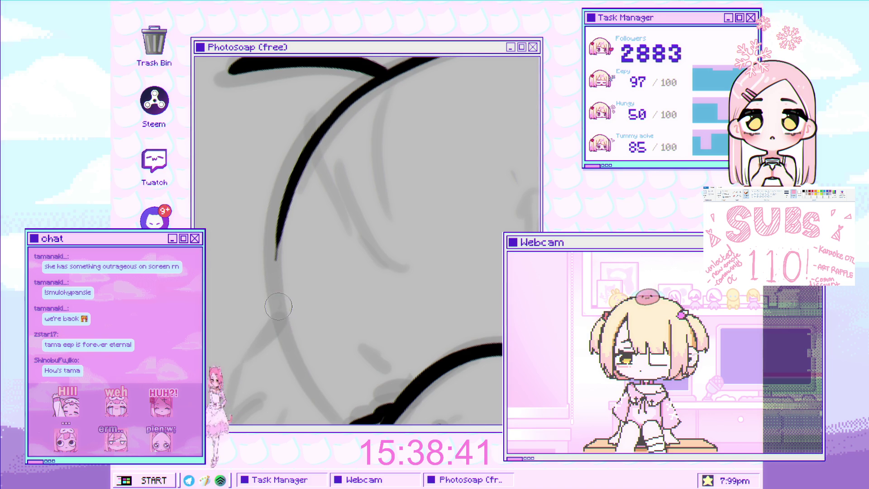
{"action": "key", "text": "ctrl+z"}
Rotate the canvas to an easier drawing angle and remove the curve's lower part
{"action": "scroll", "coordinate": [335, 145], "scroll_direction": "down", "scroll_amount": 2}
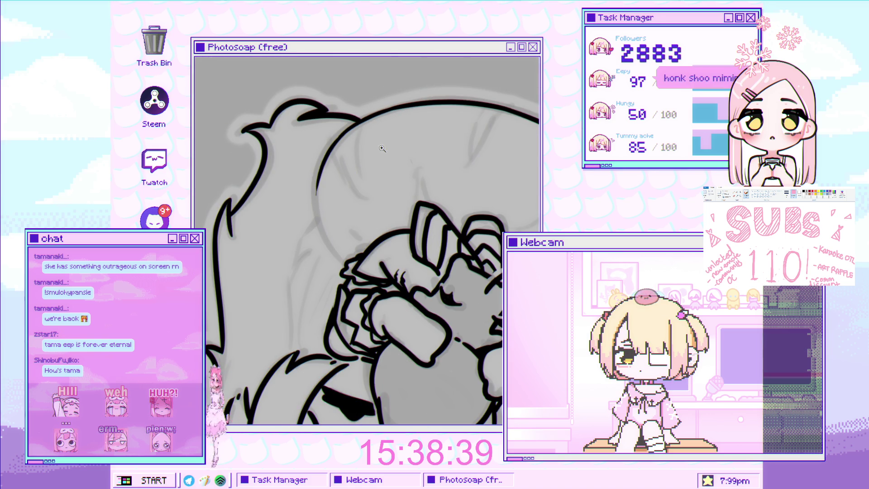
{"action": "scroll", "coordinate": [325, 131], "scroll_direction": "up", "scroll_amount": 3}
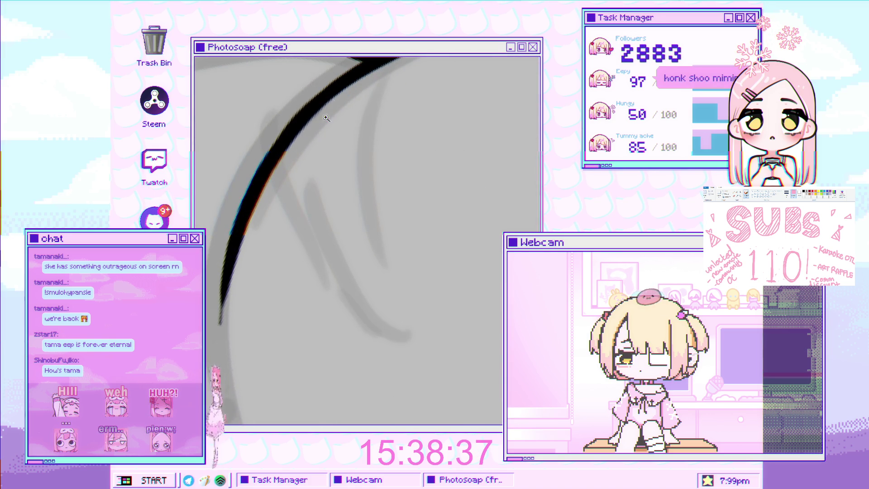
{"action": "scroll", "coordinate": [324, 115], "scroll_direction": "down", "scroll_amount": 2}
{"action": "scroll", "coordinate": [295, 154], "scroll_direction": "up", "scroll_amount": 2}
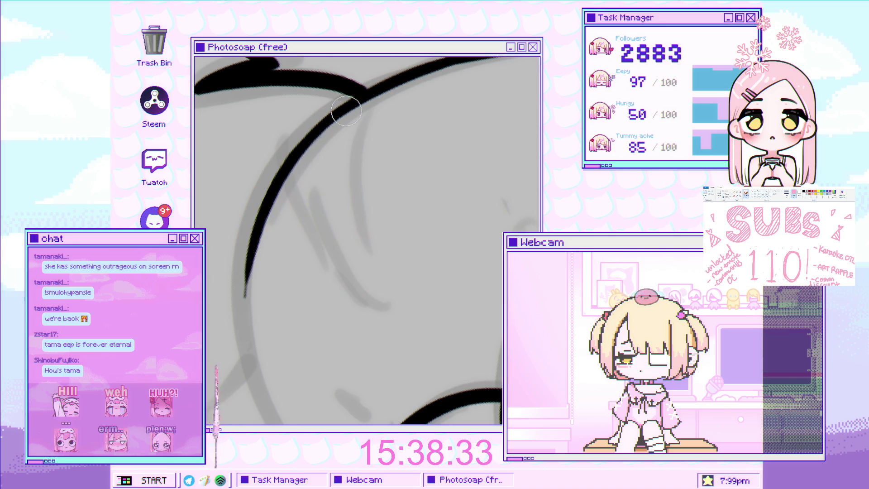
{"action": "scroll", "coordinate": [351, 108], "scroll_direction": "down", "scroll_amount": 3}
{"action": "scroll", "coordinate": [390, 99], "scroll_direction": "up", "scroll_amount": 3}
{"action": "scroll", "coordinate": [389, 99], "scroll_direction": "up", "scroll_amount": 2}
{"action": "mouse_move", "coordinate": [423, 106]}
{"action": "left_mouse_down"}
{"action": "mouse_move", "coordinate": [413, 132]}
{"action": "mouse_move", "coordinate": [358, 138]}
{"action": "left_mouse_up"}
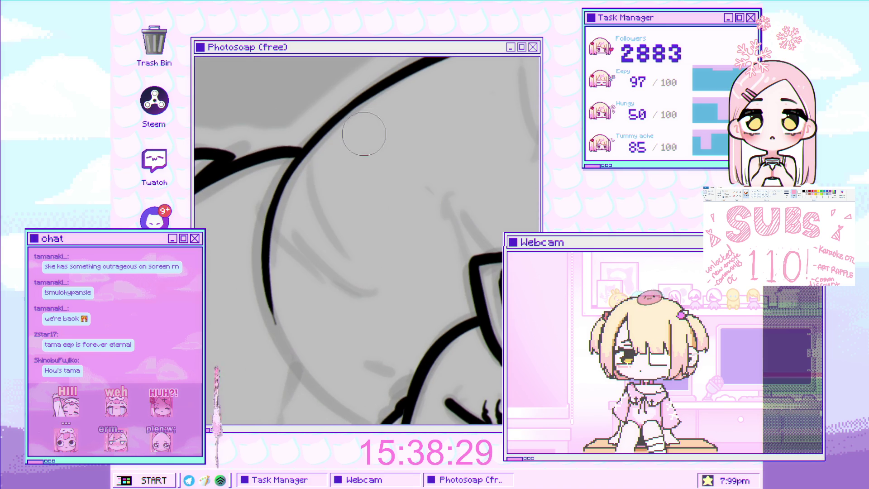
{"action": "key", "text": "ctrl+z"}
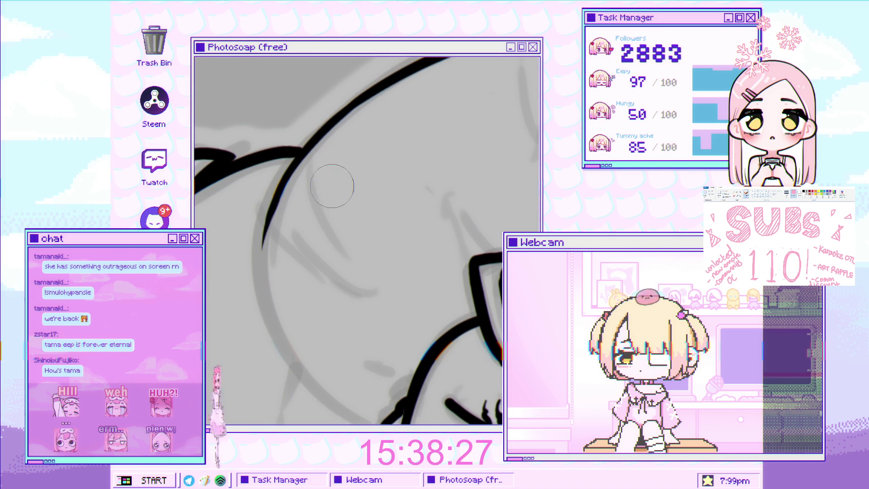
Pan the drawing up and retry the long curve down the head's left side
{"action": "left_click_drag", "start_coordinate": [315, 214], "coordinate": [316, 158]}
{"action": "scroll", "coordinate": [334, 61], "scroll_direction": "up", "scroll_amount": 2}
{"action": "left_click_drag", "start_coordinate": [332, 59], "coordinate": [270, 342]}
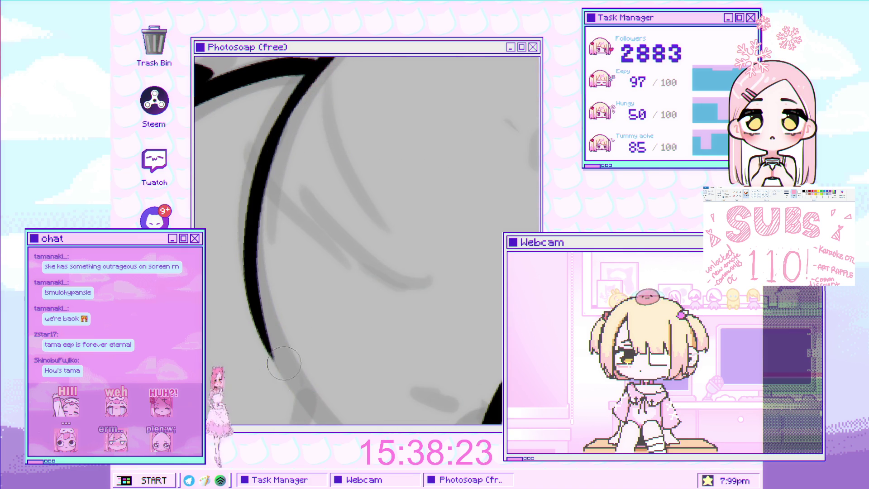
{"action": "key", "text": "ctrl+z"}
{"action": "left_click_drag", "start_coordinate": [332, 58], "coordinate": [270, 342]}
{"action": "key", "text": "ctrl+z"}
{"action": "scroll", "coordinate": [411, 120], "scroll_direction": "down", "scroll_amount": 2}
{"action": "scroll", "coordinate": [338, 105], "scroll_direction": "up", "scroll_amount": 1}
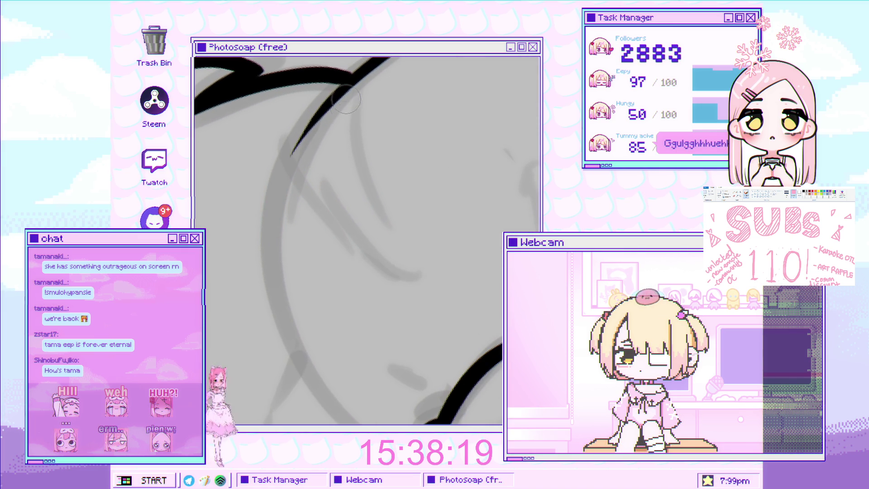
{"action": "left_click_drag", "start_coordinate": [309, 130], "coordinate": [276, 280]}
{"action": "key", "text": "ctrl+z"}
{"action": "left_click_drag", "start_coordinate": [317, 118], "coordinate": [276, 280]}
{"action": "key", "text": "ctrl+z"}
{"action": "left_click_drag", "start_coordinate": [362, 76], "coordinate": [284, 337]}
{"action": "key", "text": "ctrl+z"}
Draw another left-side head curve down toward the paw and keep it after comparing
{"action": "scroll", "coordinate": [317, 204], "scroll_direction": "down", "scroll_amount": 3}
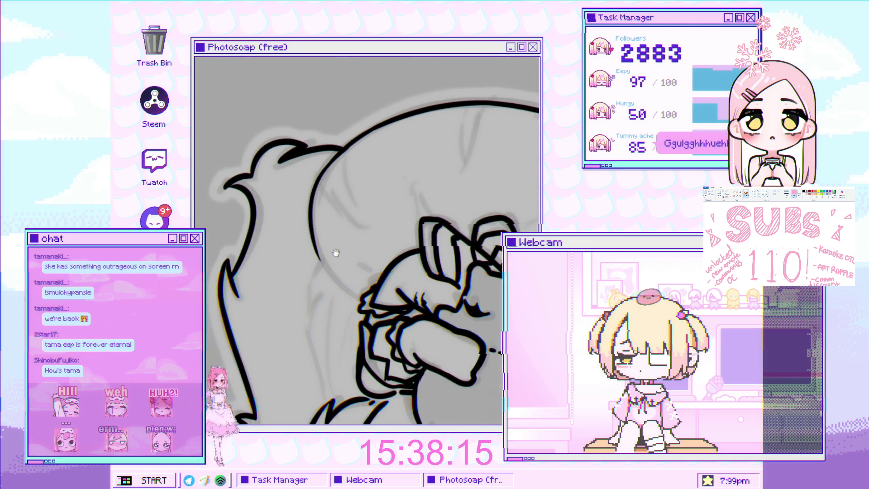
{"action": "scroll", "coordinate": [328, 172], "scroll_direction": "up", "scroll_amount": 3}
{"action": "scroll", "coordinate": [328, 172], "scroll_direction": "up", "scroll_amount": 2}
{"action": "scroll", "coordinate": [327, 172], "scroll_direction": "down", "scroll_amount": 2}
{"action": "left_click_drag", "start_coordinate": [346, 131], "coordinate": [275, 331]}
{"action": "key", "text": "ctrl+z"}
{"action": "left_click_drag", "start_coordinate": [392, 85], "coordinate": [290, 343]}
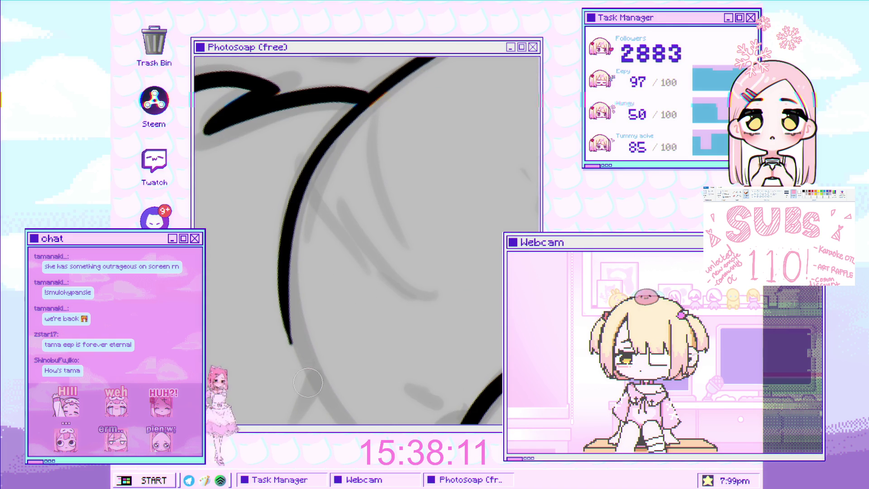
{"action": "key", "text": "ctrl+z"}
{"action": "key", "text": "ctrl+shift+z"}
Redraw a continuous left-side head curve tucking beneath the paw outline and keep it
{"action": "scroll", "coordinate": [429, 151], "scroll_direction": "down", "scroll_amount": 2}
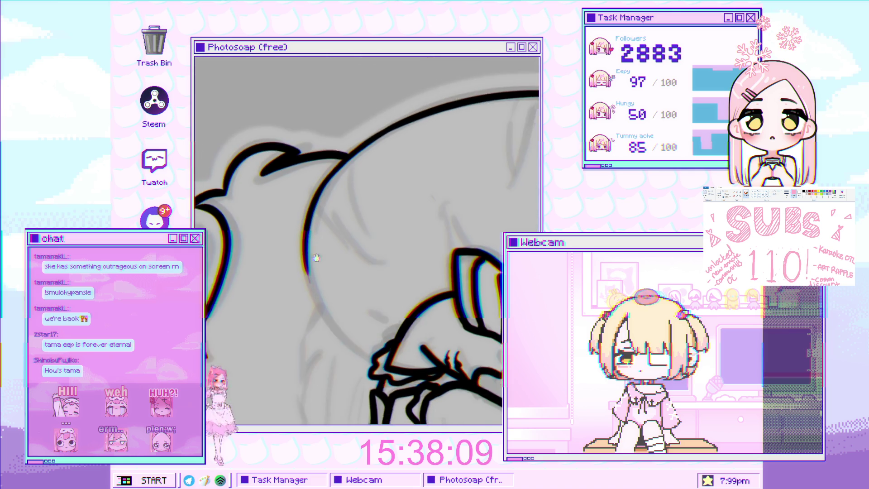
{"action": "scroll", "coordinate": [430, 151], "scroll_direction": "up", "scroll_amount": 2}
{"action": "scroll", "coordinate": [398, 181], "scroll_direction": "down", "scroll_amount": 2}
{"action": "scroll", "coordinate": [346, 125], "scroll_direction": "up", "scroll_amount": 3}
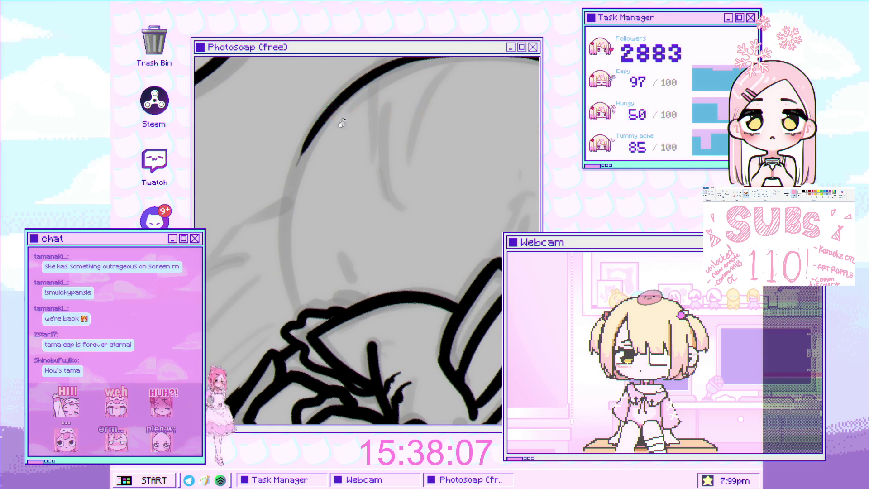
{"action": "left_click_drag", "start_coordinate": [317, 124], "coordinate": [308, 344]}
{"action": "key", "text": "ctrl+z"}
{"action": "mouse_move", "coordinate": [316, 124]}
{"action": "left_mouse_down"}
{"action": "mouse_move", "coordinate": [296, 171]}
{"action": "mouse_move", "coordinate": [307, 336]}
{"action": "left_mouse_up"}
{"action": "key", "text": "ctrl+z"}
{"action": "key", "text": "ctrl+shift+z"}
Rotate the canvas view again and zoom in on the face area
{"action": "scroll", "coordinate": [326, 235], "scroll_direction": "down", "scroll_amount": 2}
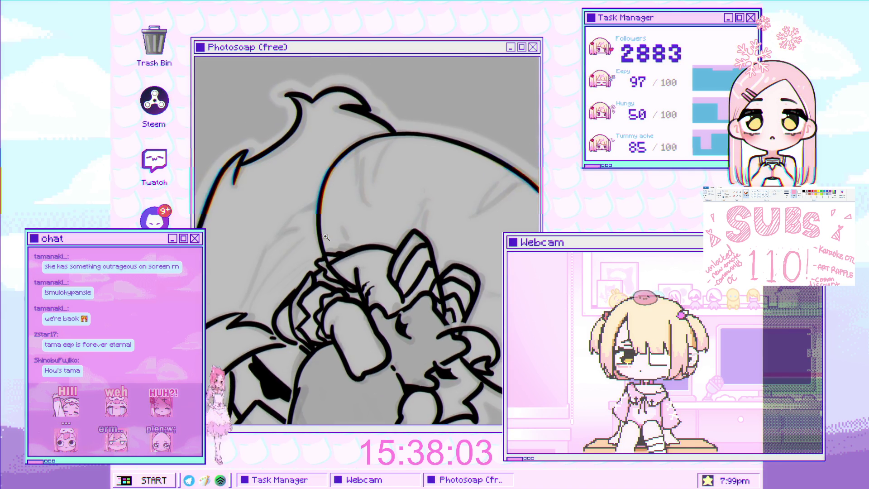
{"action": "scroll", "coordinate": [346, 284], "scroll_direction": "up", "scroll_amount": 2}
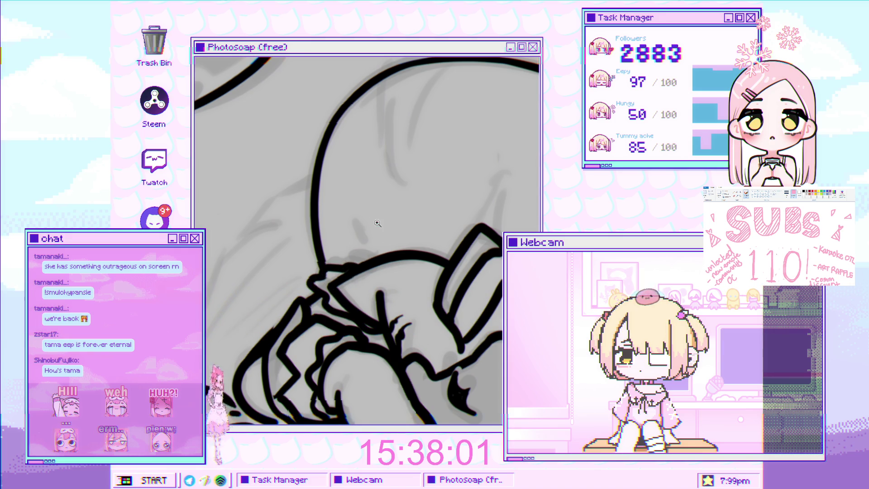
{"action": "scroll", "coordinate": [376, 220], "scroll_direction": "down", "scroll_amount": 3}
{"action": "mouse_move", "coordinate": [362, 235]}
{"action": "left_mouse_down"}
{"action": "mouse_move", "coordinate": [312, 307]}
{"action": "mouse_move", "coordinate": [294, 237]}
{"action": "mouse_move", "coordinate": [317, 235]}
{"action": "left_mouse_up"}
{"action": "scroll", "coordinate": [344, 235], "scroll_direction": "down", "scroll_amount": 2}
{"action": "scroll", "coordinate": [378, 234], "scroll_direction": "up", "scroll_amount": 5}
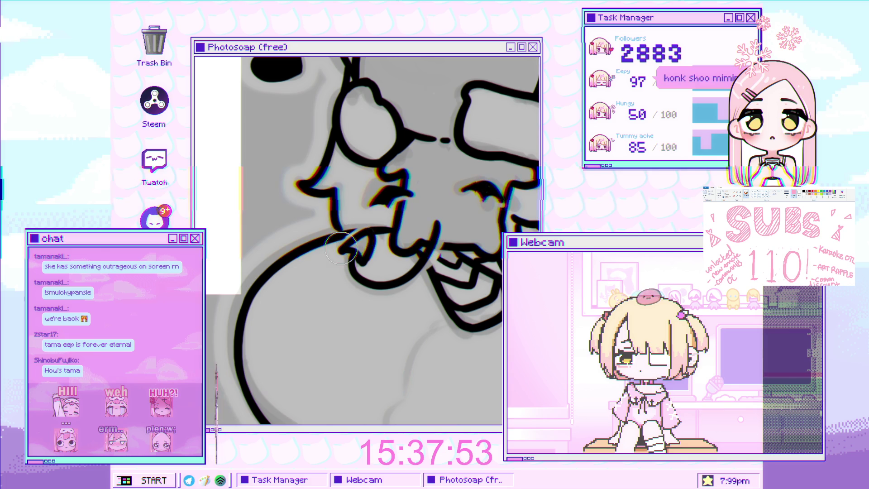
{"action": "left_click", "coordinate": [363, 244]}
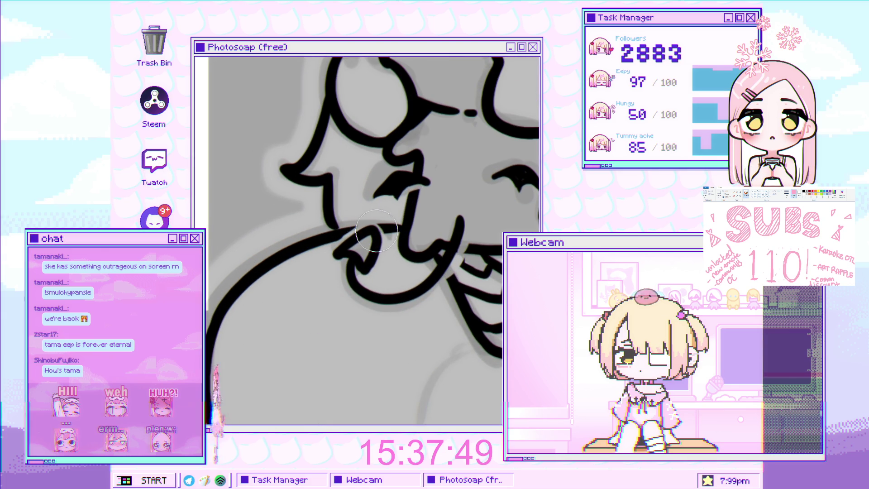
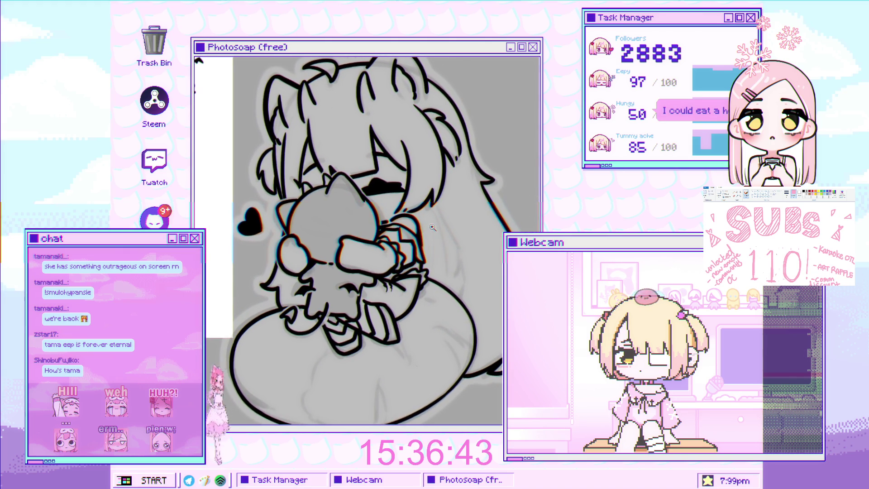
Draw a small heart outline among the girl's hair strands
{"action": "scroll", "coordinate": [427, 275], "scroll_direction": "down", "scroll_amount": 6}
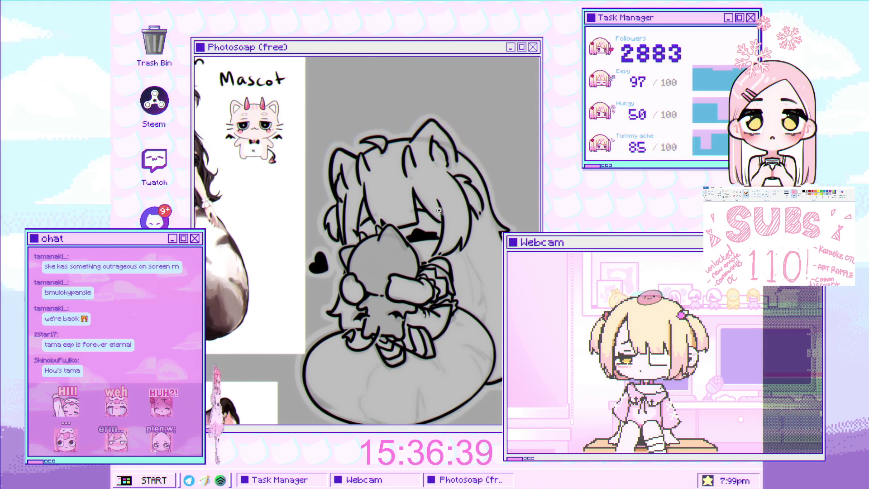
{"action": "scroll", "coordinate": [368, 201], "scroll_direction": "up", "scroll_amount": 1}
{"action": "scroll", "coordinate": [432, 231], "scroll_direction": "up", "scroll_amount": 4}
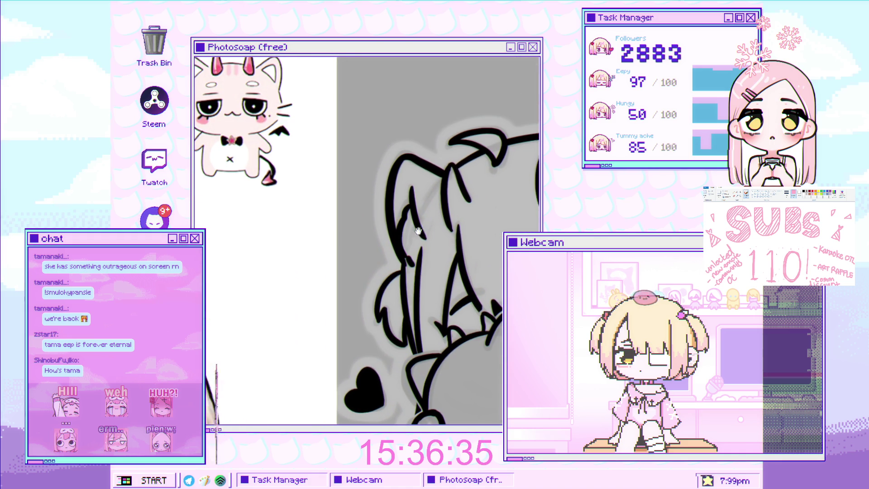
{"action": "scroll", "coordinate": [481, 199], "scroll_direction": "up", "scroll_amount": 2}
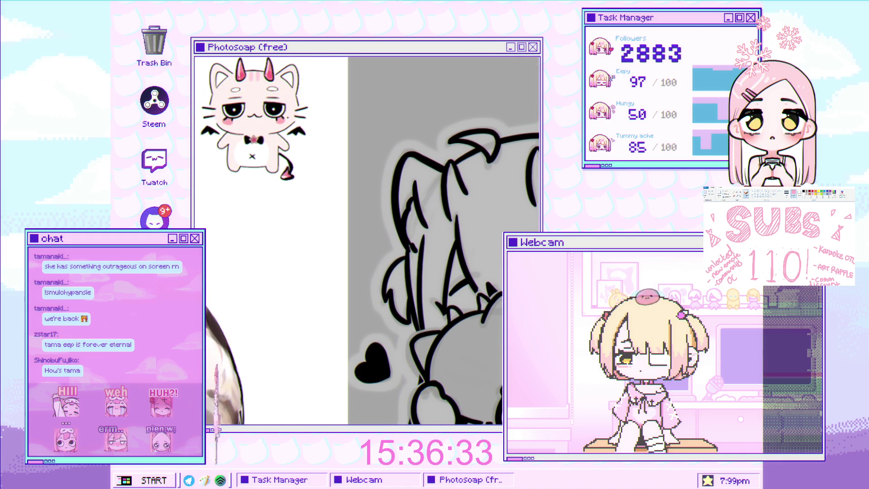
{"action": "scroll", "coordinate": [450, 259], "scroll_direction": "up", "scroll_amount": 3}
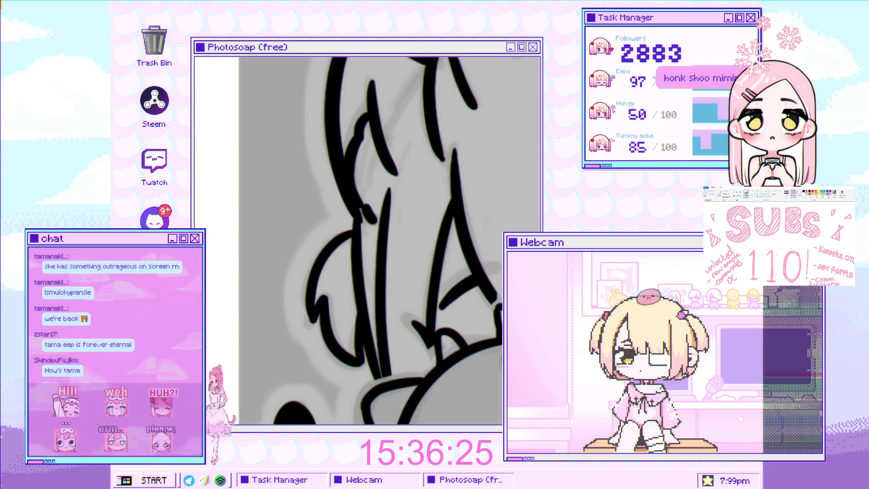
{"action": "scroll", "coordinate": [413, 280], "scroll_direction": "up", "scroll_amount": 1}
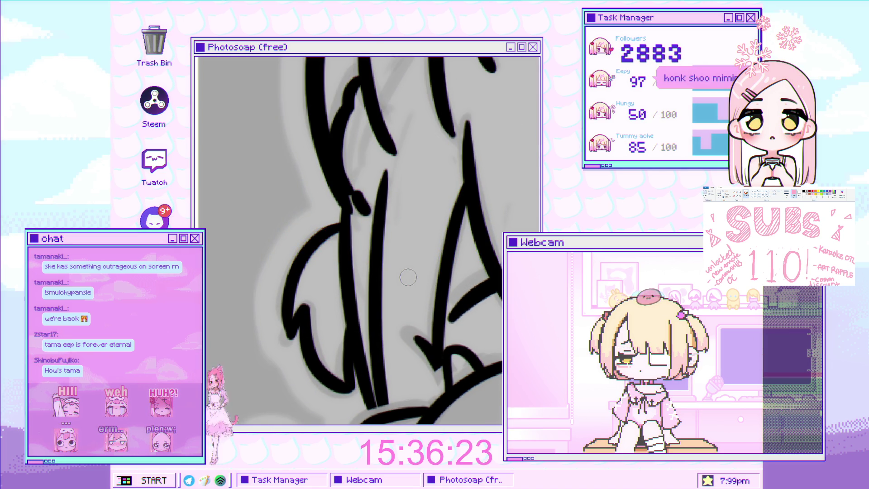
{"action": "mouse_move", "coordinate": [383, 264]}
{"action": "left_mouse_down"}
{"action": "mouse_move", "coordinate": [383, 296]}
{"action": "mouse_move", "coordinate": [416, 311]}
{"action": "mouse_move", "coordinate": [415, 274]}
{"action": "left_mouse_up"}
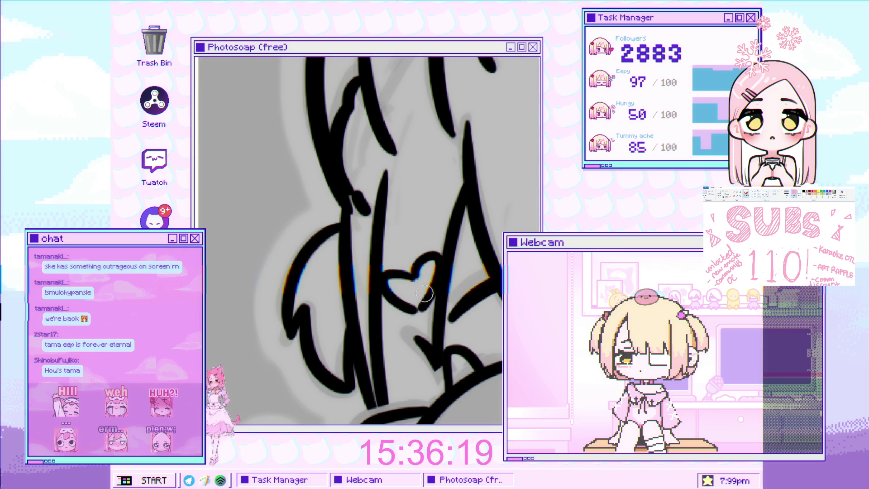
Bring the heart area into view and extend the line beneath it with a short curl
{"action": "scroll", "coordinate": [417, 306], "scroll_direction": "down", "scroll_amount": 1}
{"action": "scroll", "coordinate": [416, 306], "scroll_direction": "up", "scroll_amount": 2}
{"action": "scroll", "coordinate": [427, 274], "scroll_direction": "up", "scroll_amount": 2}
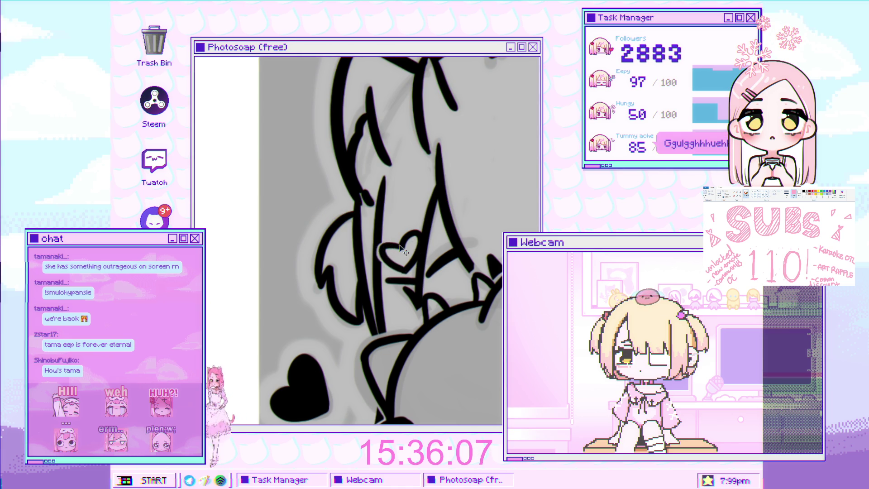
{"action": "scroll", "coordinate": [404, 248], "scroll_direction": "up", "scroll_amount": 3}
{"action": "left_click_drag", "start_coordinate": [405, 266], "coordinate": [373, 284]}
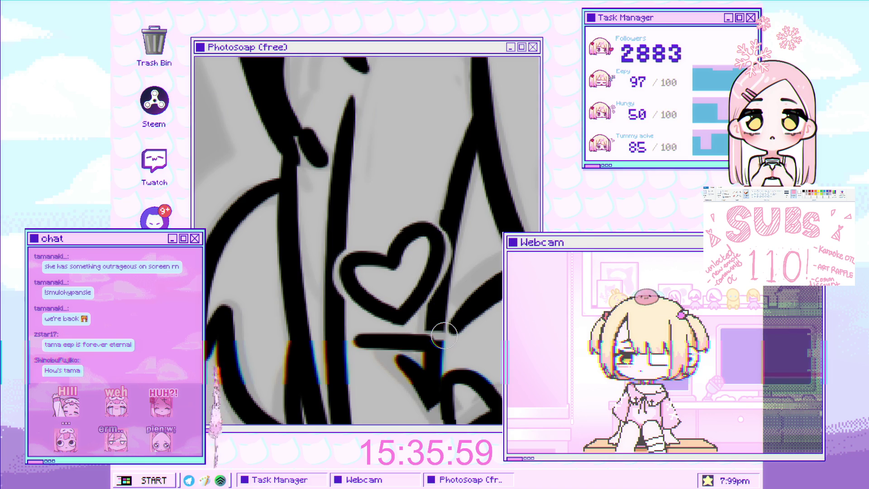
{"action": "left_click_drag", "start_coordinate": [412, 346], "coordinate": [431, 344]}
{"action": "scroll", "coordinate": [429, 338], "scroll_direction": "down", "scroll_amount": 5}
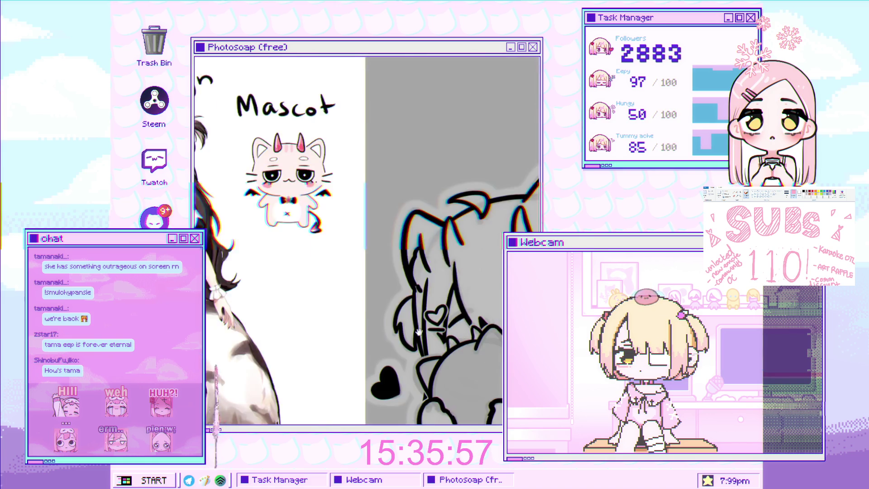
{"action": "scroll", "coordinate": [441, 226], "scroll_direction": "up", "scroll_amount": 2}
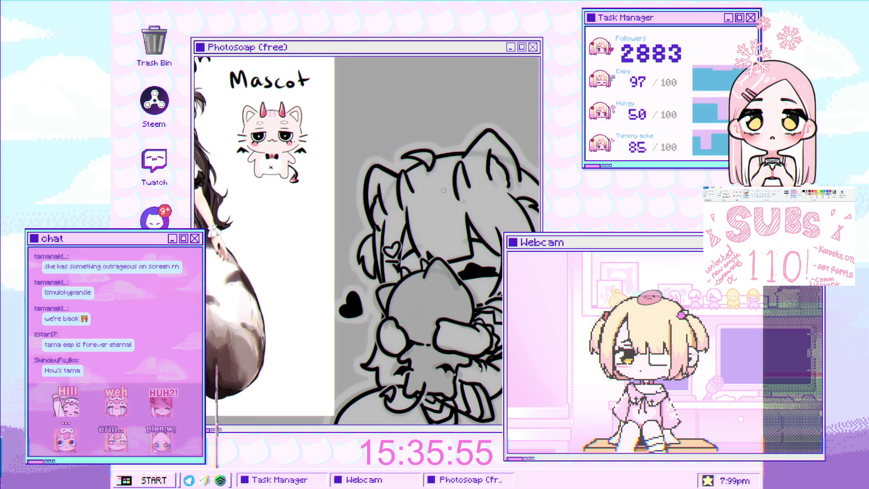
{"action": "left_click_drag", "start_coordinate": [439, 238], "coordinate": [428, 232]}
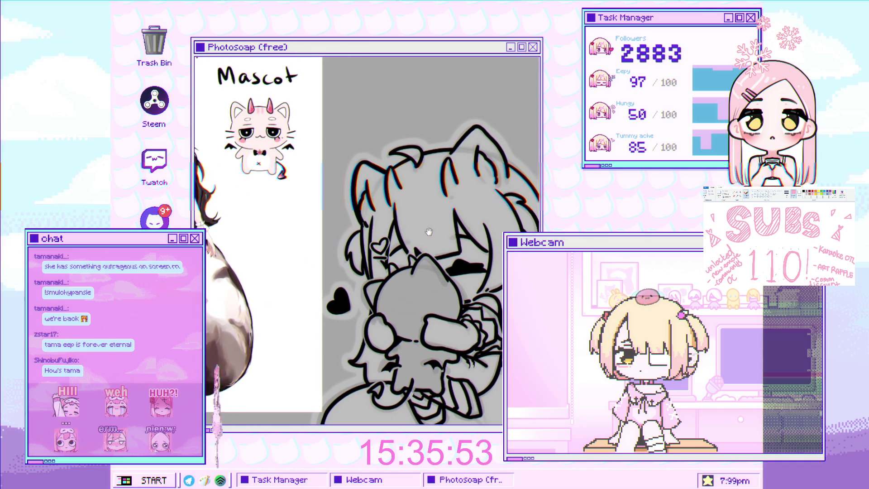
{"action": "scroll", "coordinate": [414, 246], "scroll_direction": "up", "scroll_amount": 4}
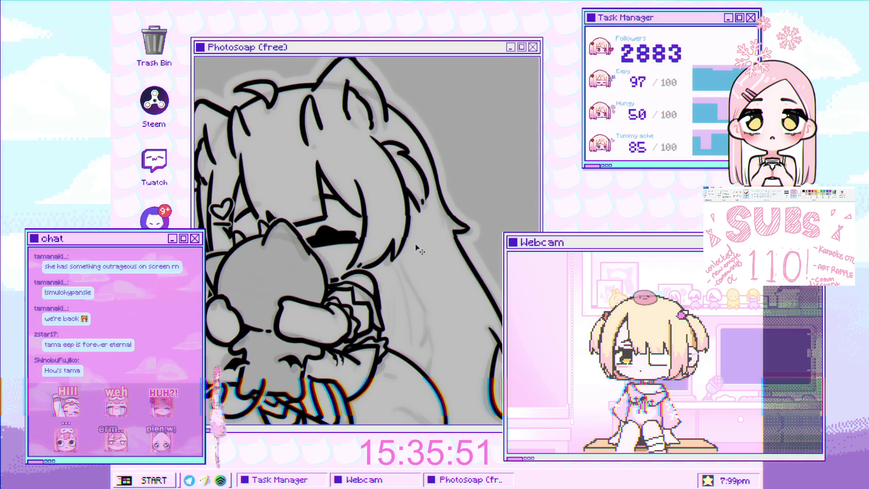
{"action": "scroll", "coordinate": [416, 244], "scroll_direction": "up", "scroll_amount": 3}
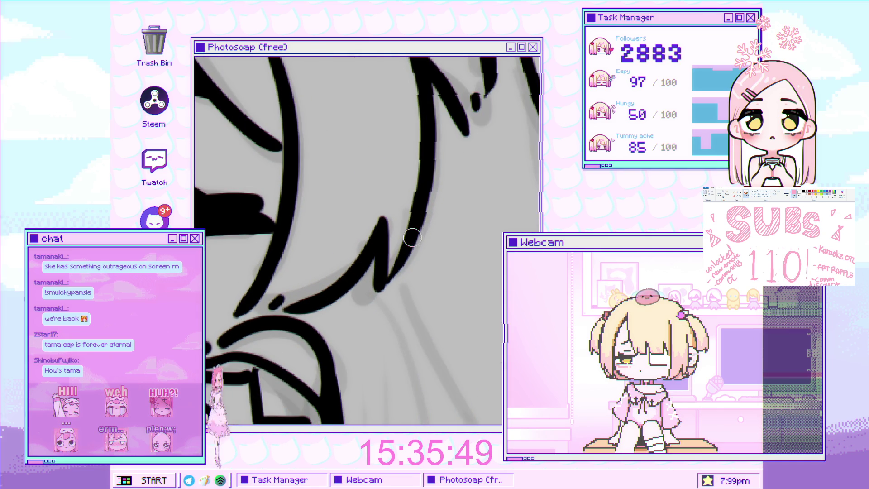
{"action": "scroll", "coordinate": [383, 288], "scroll_direction": "down", "scroll_amount": 5}
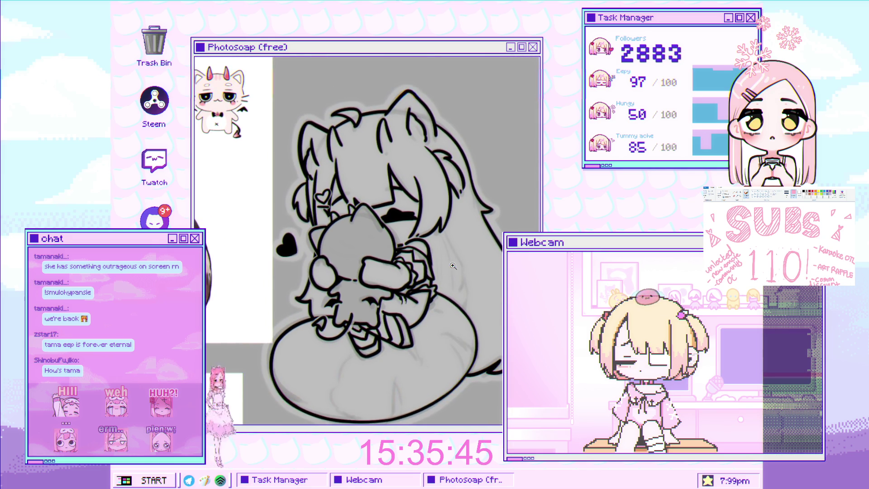
{"action": "scroll", "coordinate": [456, 243], "scroll_direction": "up", "scroll_amount": 3}
{"action": "scroll", "coordinate": [463, 242], "scroll_direction": "down", "scroll_amount": 2}
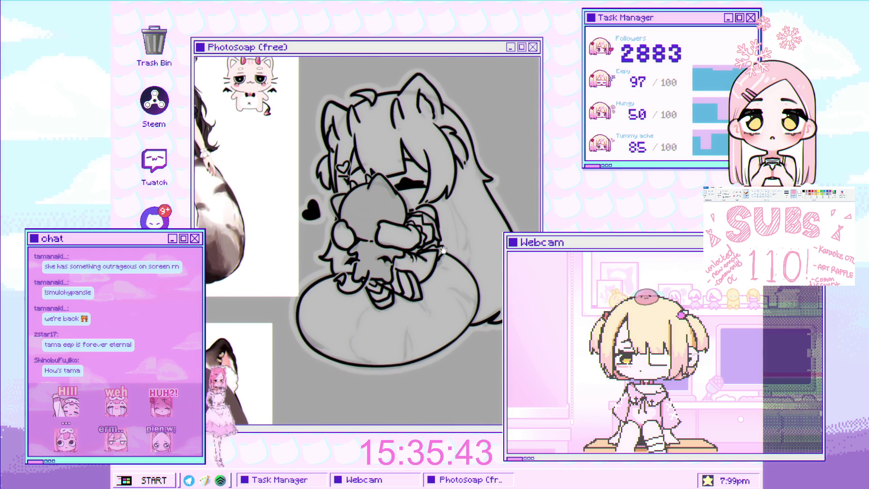
{"action": "scroll", "coordinate": [442, 267], "scroll_direction": "up", "scroll_amount": 4}
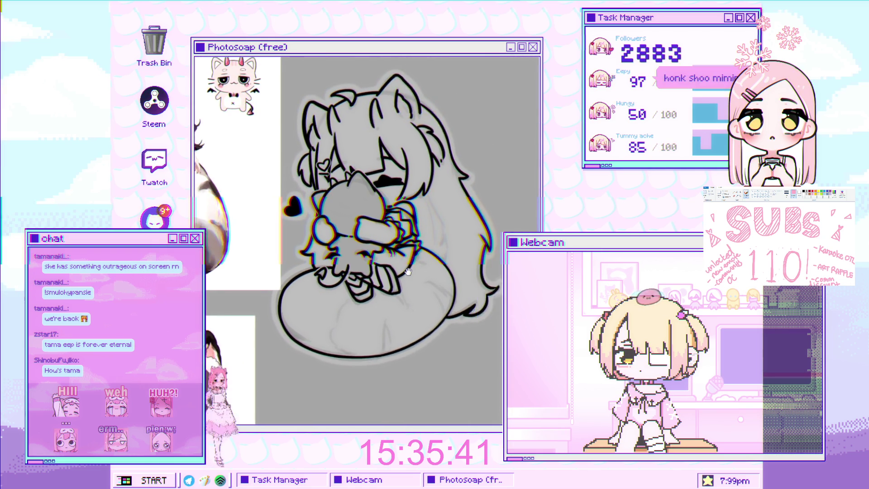
{"action": "scroll", "coordinate": [425, 233], "scroll_direction": "up", "scroll_amount": 2}
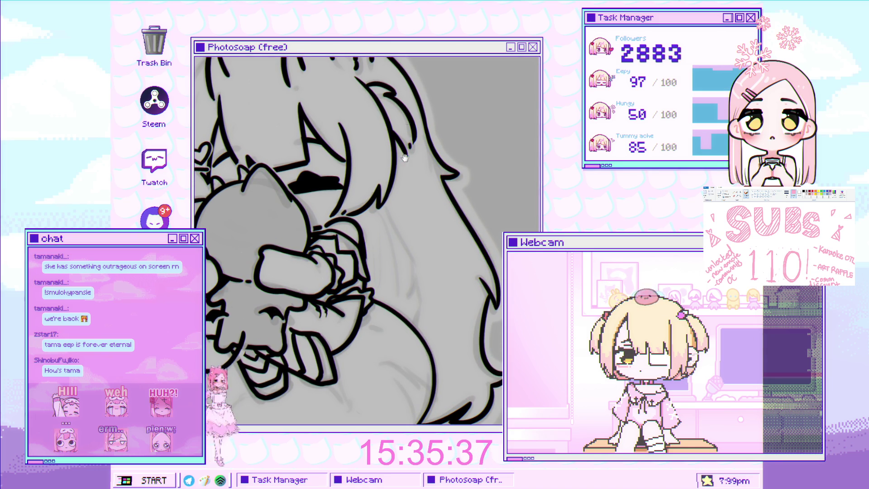
{"action": "scroll", "coordinate": [362, 235], "scroll_direction": "up", "scroll_amount": 3}
Sketch a thin strand line running down the right side of the long hair
{"action": "left_click_drag", "start_coordinate": [362, 239], "coordinate": [375, 289]}
{"action": "left_click_drag", "start_coordinate": [354, 191], "coordinate": [390, 333]}
{"action": "scroll", "coordinate": [378, 228], "scroll_direction": "up", "scroll_amount": 2}
Replace it with a longer strand line down the hair, then remove its hooked end
{"action": "key", "text": "ctrl+z"}
{"action": "mouse_move", "coordinate": [353, 207]}
{"action": "left_mouse_down"}
{"action": "mouse_move", "coordinate": [384, 342]}
{"action": "mouse_move", "coordinate": [408, 362]}
{"action": "left_mouse_up"}
{"action": "scroll", "coordinate": [381, 343], "scroll_direction": "up", "scroll_amount": 2}
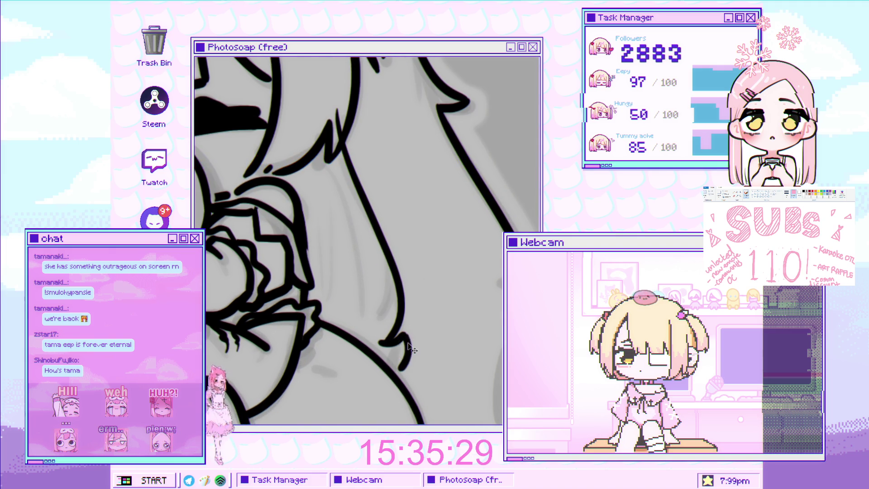
{"action": "scroll", "coordinate": [413, 332], "scroll_direction": "down", "scroll_amount": 2}
{"action": "scroll", "coordinate": [423, 264], "scroll_direction": "up", "scroll_amount": 2}
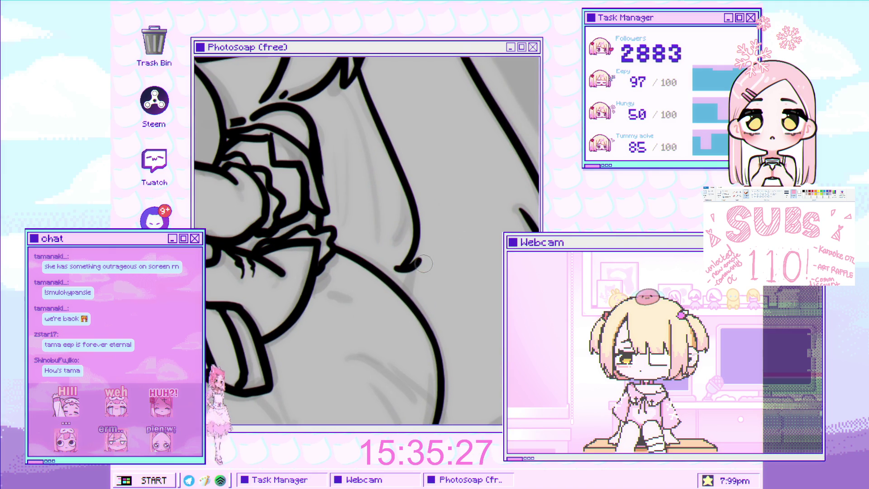
{"action": "key", "text": "ctrl+z"}
{"action": "key", "text": "ctrl+z"}
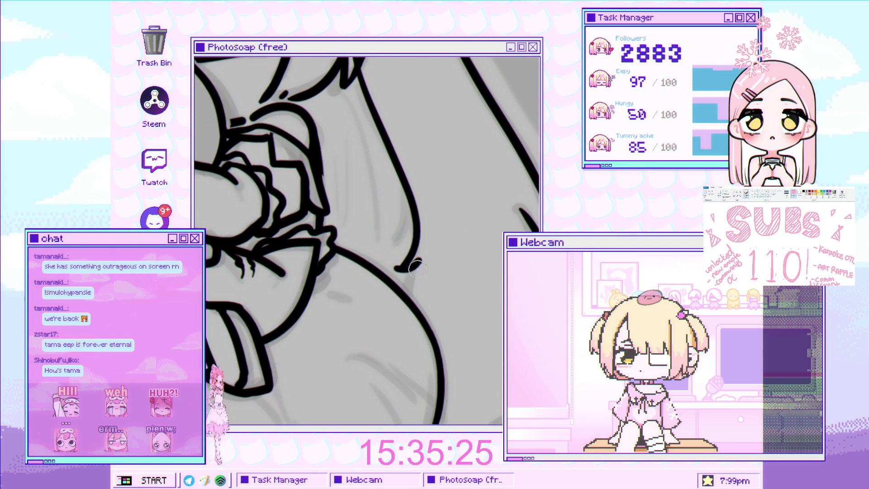
{"action": "scroll", "coordinate": [441, 286], "scroll_direction": "down", "scroll_amount": 3}
{"action": "scroll", "coordinate": [433, 275], "scroll_direction": "up", "scroll_amount": 3}
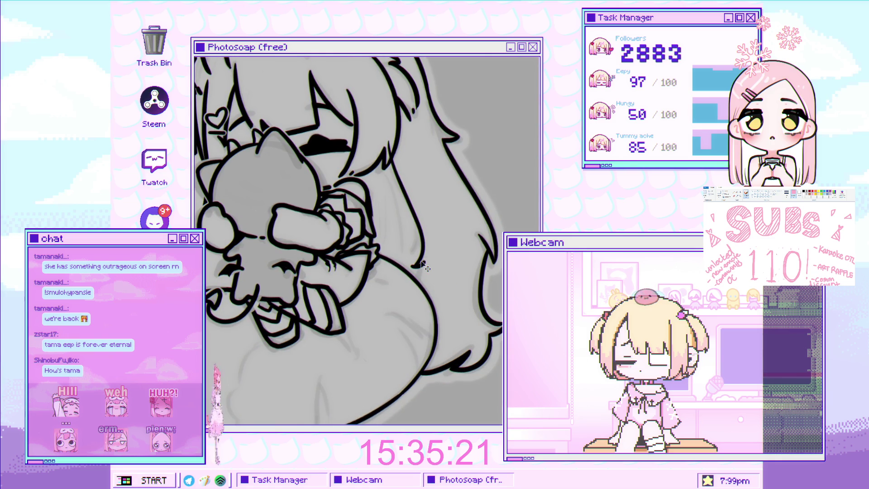
{"action": "scroll", "coordinate": [423, 265], "scroll_direction": "up", "scroll_amount": 2}
{"action": "scroll", "coordinate": [434, 263], "scroll_direction": "down", "scroll_amount": 3}
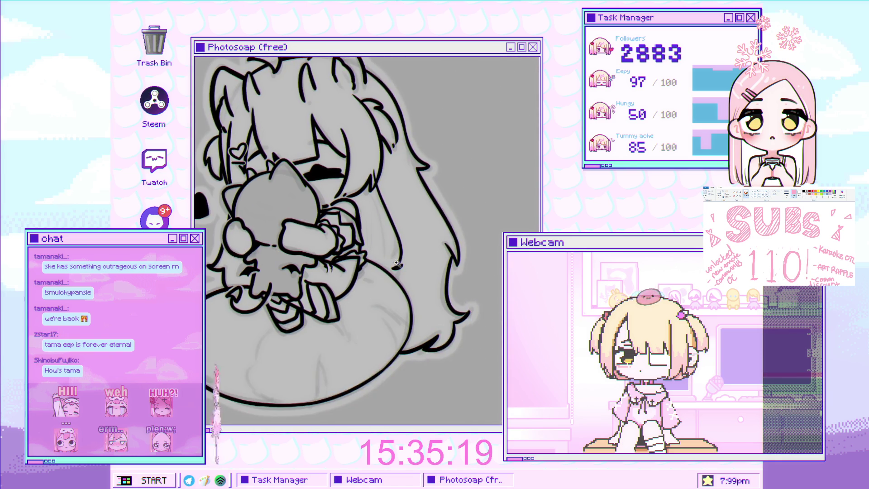
{"action": "scroll", "coordinate": [414, 255], "scroll_direction": "up", "scroll_amount": 2}
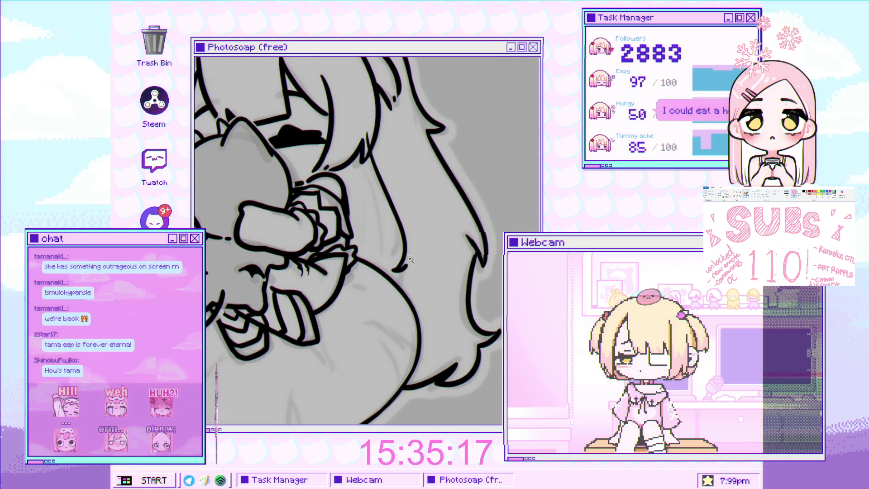
{"action": "scroll", "coordinate": [407, 265], "scroll_direction": "down", "scroll_amount": 3}
{"action": "scroll", "coordinate": [411, 64], "scroll_direction": "up", "scroll_amount": 2}
{"action": "scroll", "coordinate": [411, 64], "scroll_direction": "down", "scroll_amount": 3}
{"action": "scroll", "coordinate": [370, 199], "scroll_direction": "up", "scroll_amount": 3}
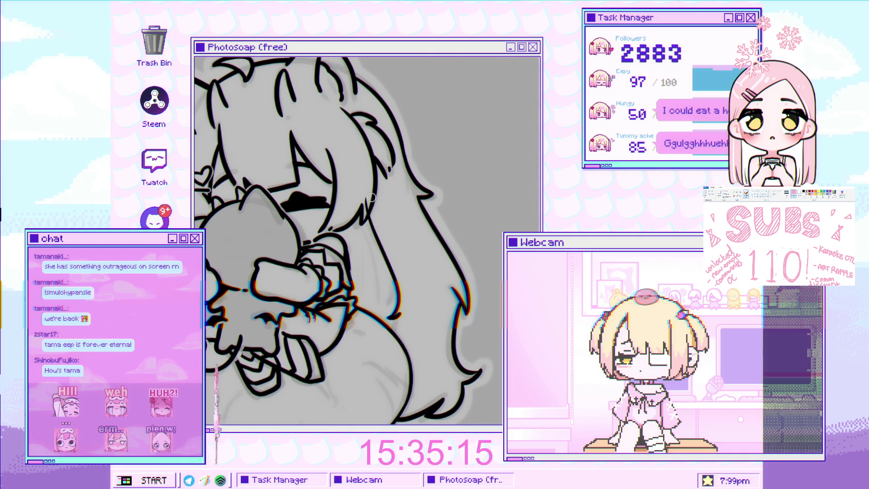
{"action": "scroll", "coordinate": [367, 216], "scroll_direction": "down", "scroll_amount": 3}
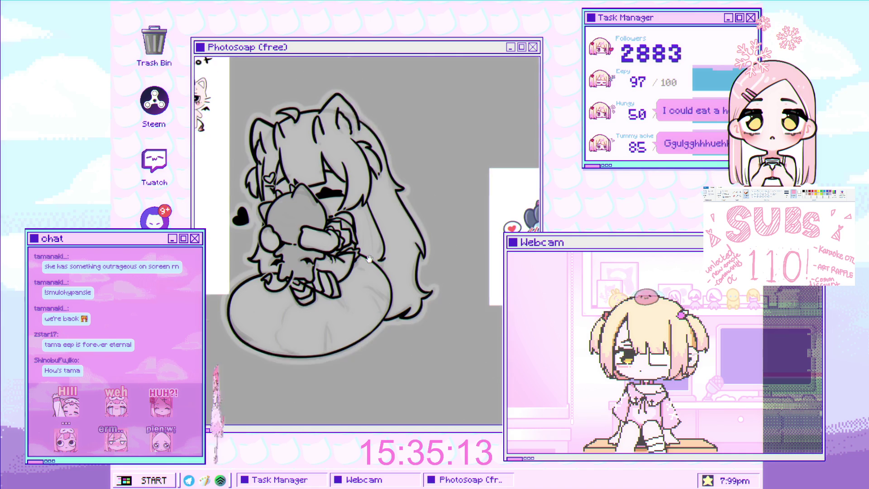
{"action": "scroll", "coordinate": [413, 256], "scroll_direction": "up", "scroll_amount": 3}
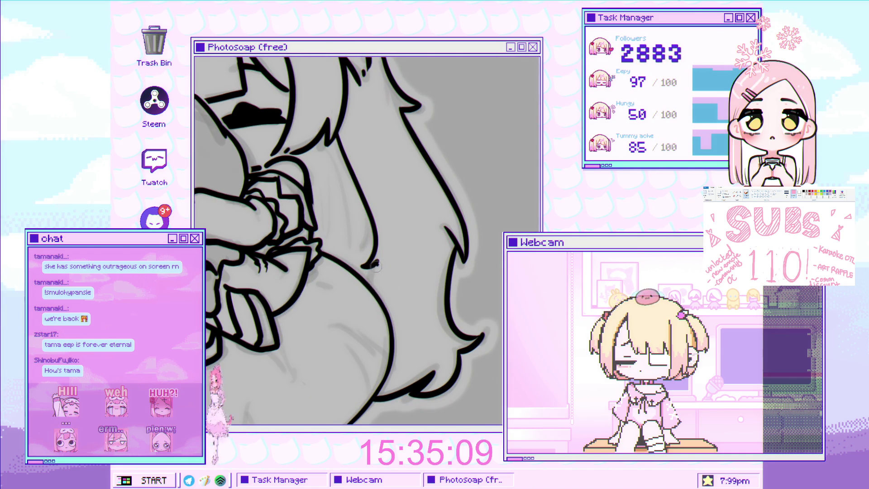
Darken the thin stroke along the hair edge and add a faint stroke near the hands
{"action": "scroll", "coordinate": [416, 310], "scroll_direction": "down", "scroll_amount": 5}
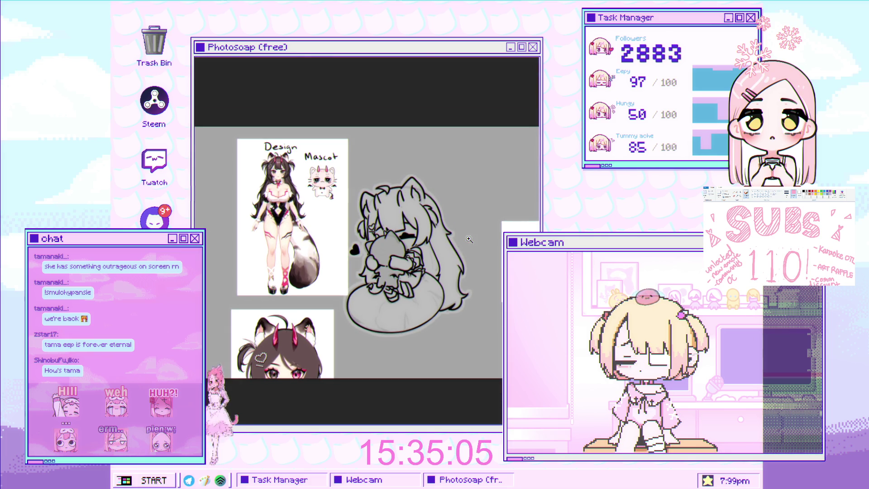
{"action": "scroll", "coordinate": [440, 212], "scroll_direction": "up", "scroll_amount": 5}
{"action": "scroll", "coordinate": [440, 212], "scroll_direction": "up", "scroll_amount": 2}
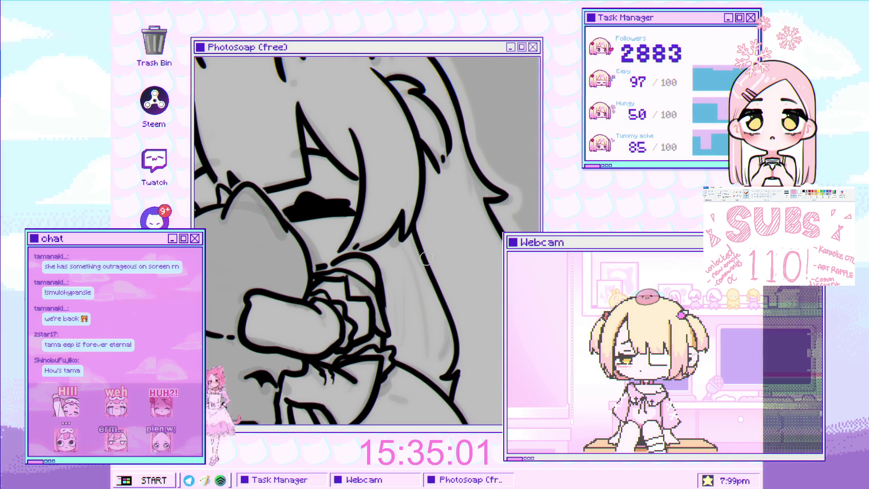
{"action": "scroll", "coordinate": [394, 358], "scroll_direction": "down", "scroll_amount": 5}
{"action": "scroll", "coordinate": [394, 358], "scroll_direction": "down", "scroll_amount": 1}
{"action": "scroll", "coordinate": [421, 317], "scroll_direction": "up", "scroll_amount": 4}
{"action": "scroll", "coordinate": [434, 294], "scroll_direction": "down", "scroll_amount": 4}
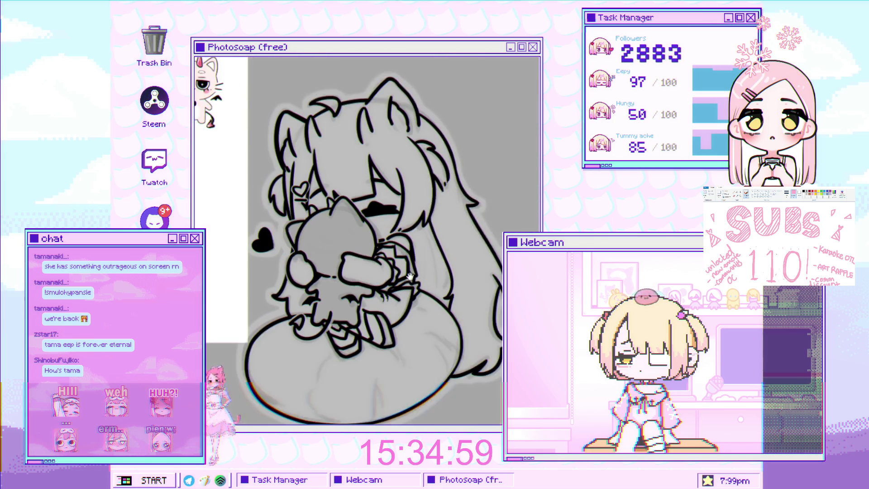
{"action": "scroll", "coordinate": [450, 269], "scroll_direction": "up", "scroll_amount": 1}
{"action": "scroll", "coordinate": [451, 270], "scroll_direction": "up", "scroll_amount": 4}
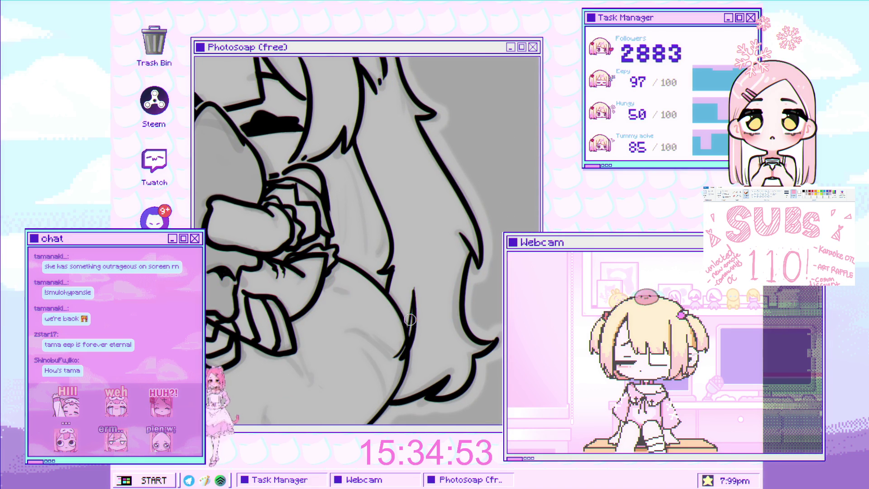
{"action": "left_click_drag", "start_coordinate": [416, 289], "coordinate": [397, 341]}
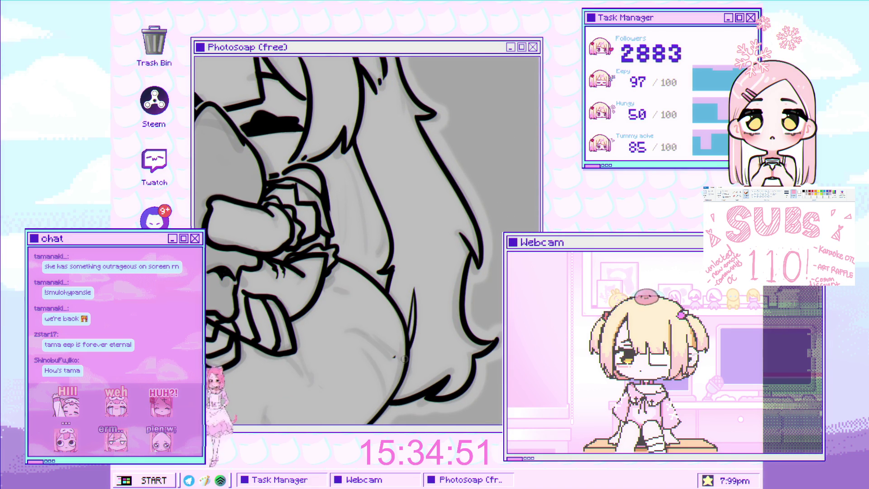
{"action": "scroll", "coordinate": [417, 273], "scroll_direction": "down", "scroll_amount": 5}
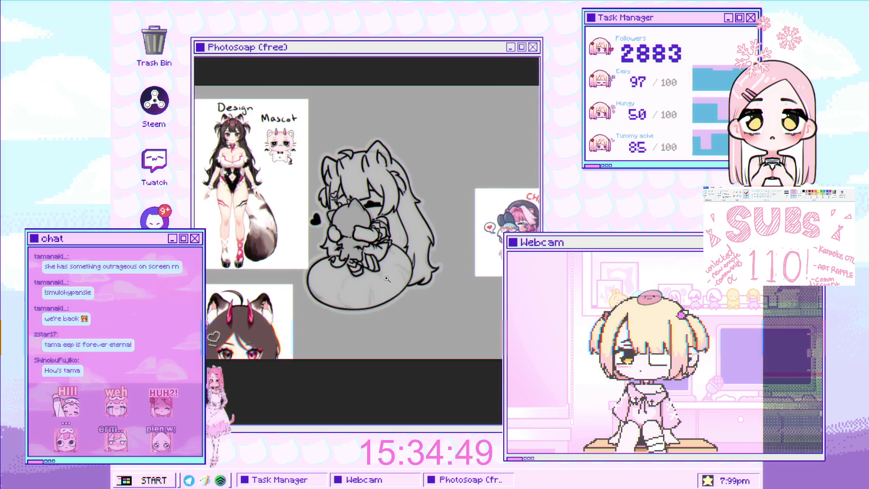
{"action": "scroll", "coordinate": [417, 272], "scroll_direction": "up", "scroll_amount": 5}
{"action": "scroll", "coordinate": [369, 242], "scroll_direction": "up", "scroll_amount": 2}
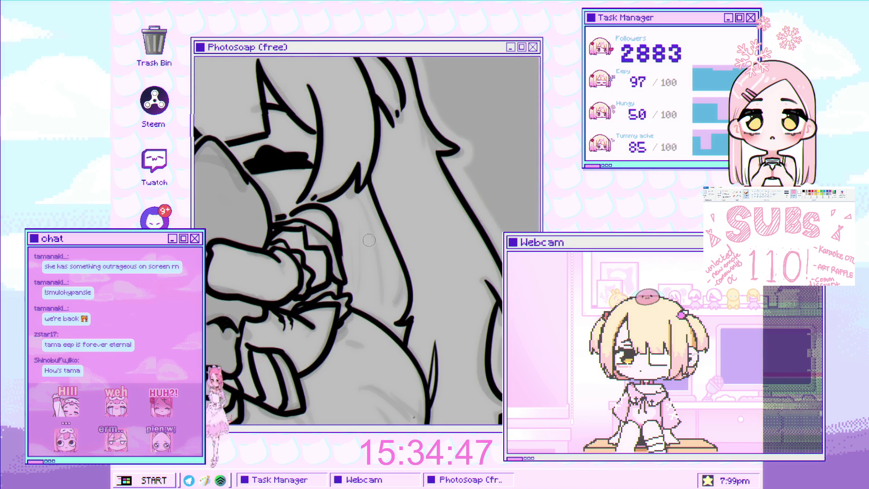
{"action": "left_click_drag", "start_coordinate": [368, 261], "coordinate": [373, 312]}
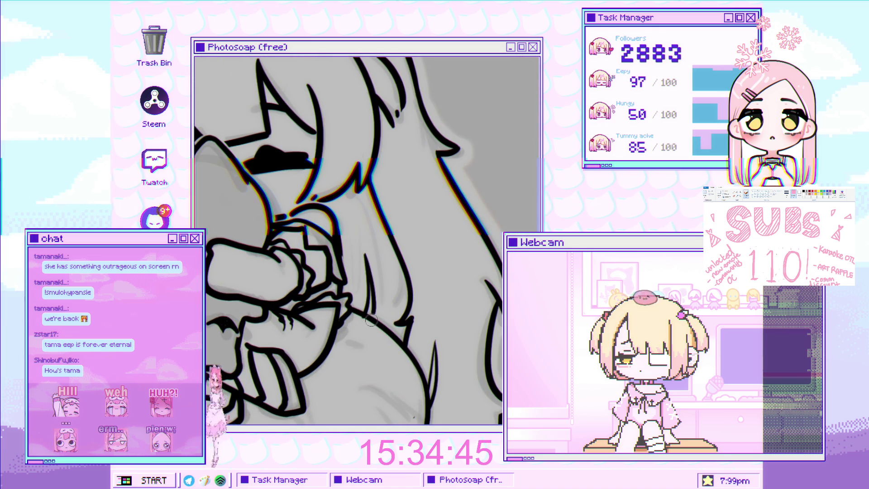
Mirror the canvas view horizontally with H to check the drawing
{"action": "scroll", "coordinate": [380, 281], "scroll_direction": "down", "scroll_amount": 5}
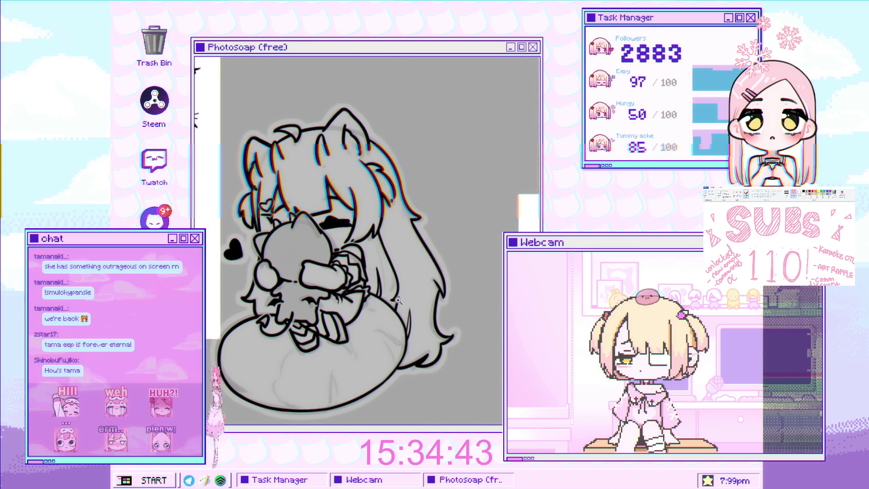
{"action": "scroll", "coordinate": [444, 276], "scroll_direction": "down", "scroll_amount": 2}
{"action": "scroll", "coordinate": [444, 275], "scroll_direction": "down", "scroll_amount": 2}
{"action": "scroll", "coordinate": [441, 277], "scroll_direction": "up", "scroll_amount": 3}
{"action": "scroll", "coordinate": [439, 279], "scroll_direction": "down", "scroll_amount": 1}
{"action": "scroll", "coordinate": [438, 279], "scroll_direction": "up", "scroll_amount": 1}
{"action": "scroll", "coordinate": [438, 279], "scroll_direction": "up", "scroll_amount": 4}
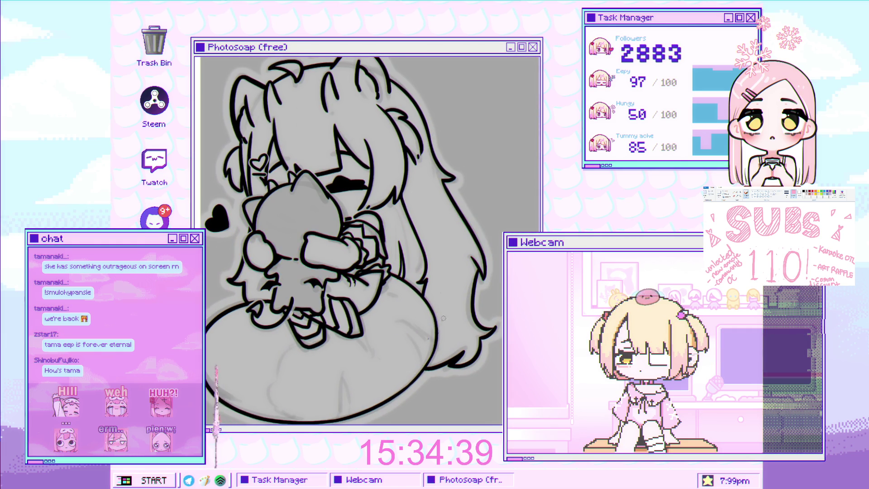
{"action": "scroll", "coordinate": [435, 316], "scroll_direction": "down", "scroll_amount": 3}
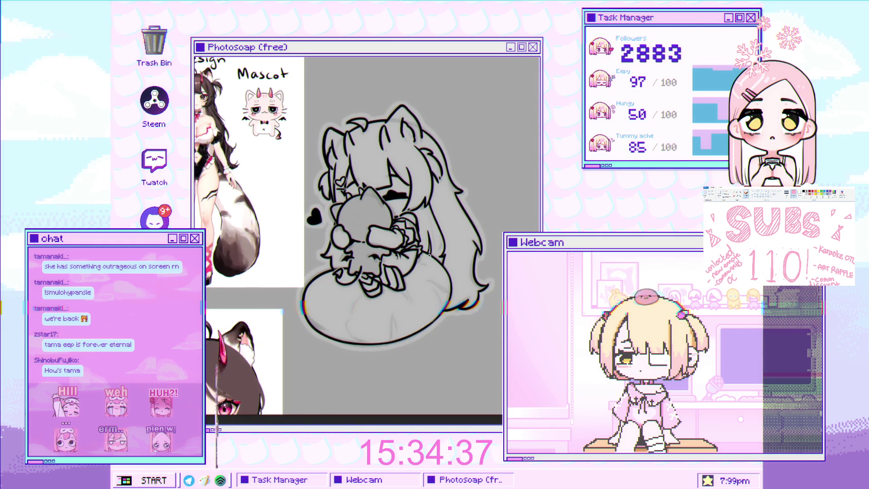
{"action": "key", "text": "h"}
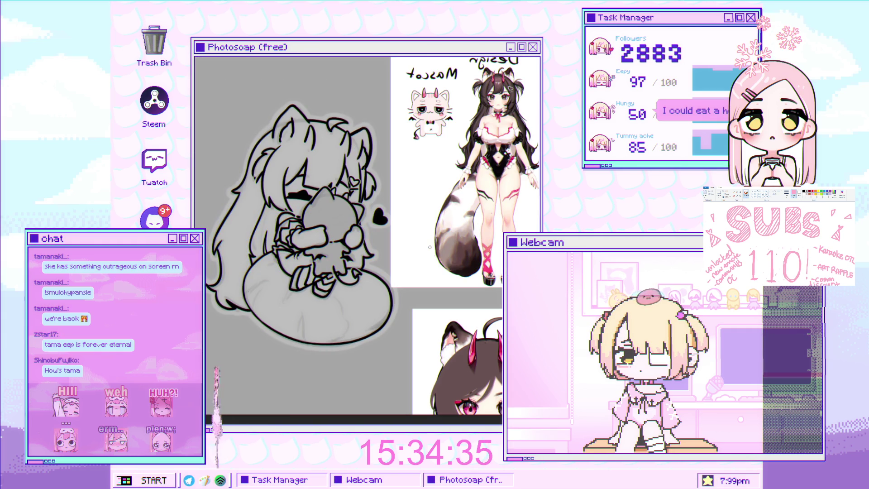
Zoom out to see the whole sketch and references, then select a thin sliver of the lineart
{"action": "scroll", "coordinate": [422, 62], "scroll_direction": "up", "scroll_amount": 5}
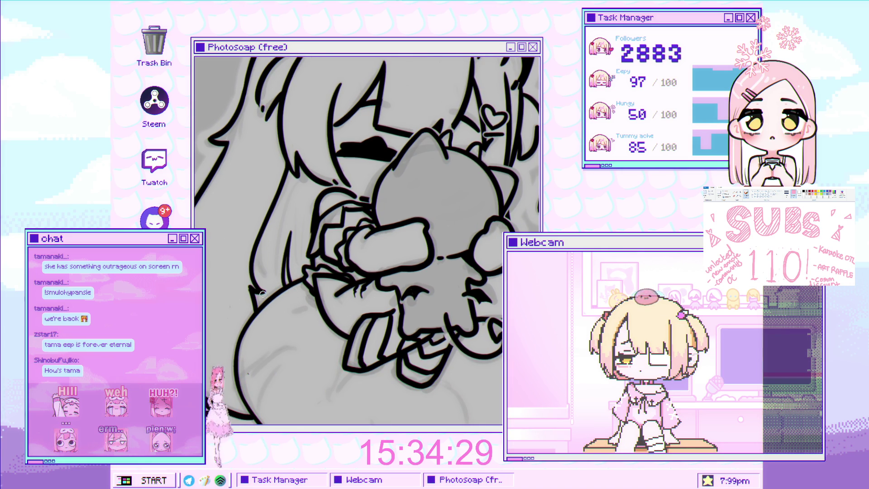
{"action": "scroll", "coordinate": [223, 315], "scroll_direction": "down", "scroll_amount": 5}
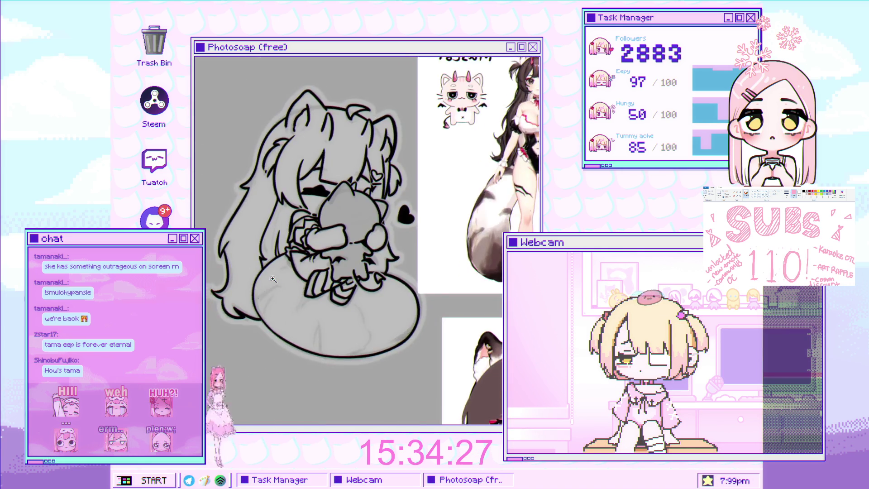
{"action": "scroll", "coordinate": [320, 242], "scroll_direction": "up", "scroll_amount": 3}
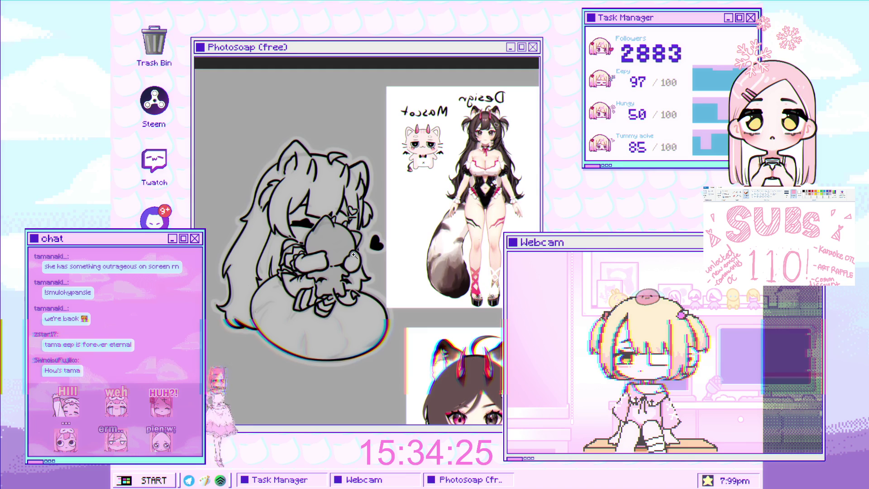
{"action": "scroll", "coordinate": [281, 269], "scroll_direction": "up", "scroll_amount": 4}
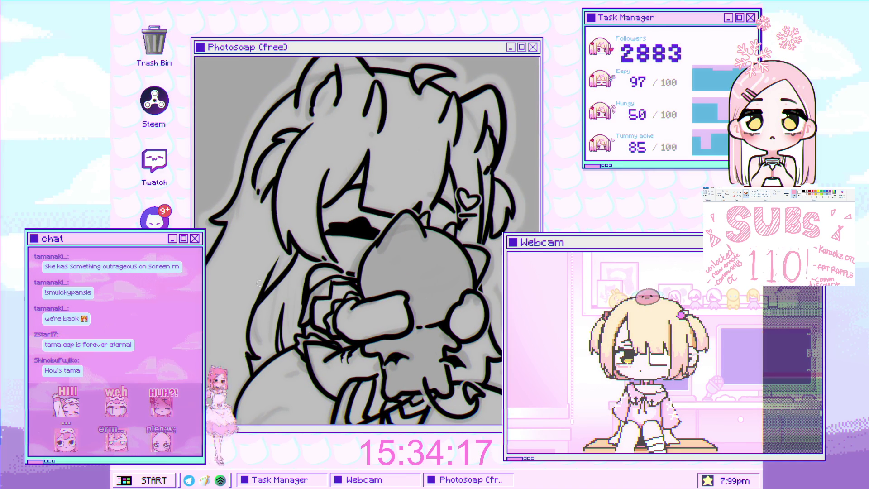
{"action": "scroll", "coordinate": [268, 286], "scroll_direction": "up", "scroll_amount": 1}
{"action": "scroll", "coordinate": [269, 286], "scroll_direction": "up", "scroll_amount": 3}
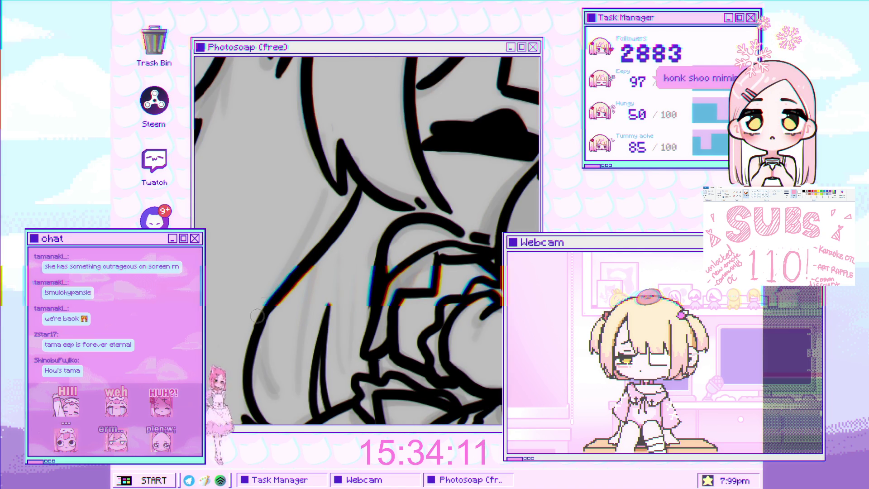
{"action": "scroll", "coordinate": [271, 299], "scroll_direction": "down", "scroll_amount": 2}
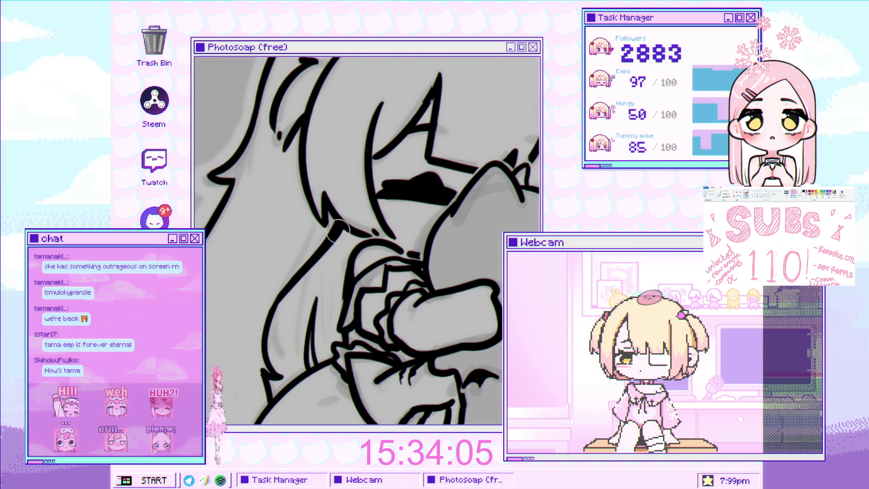
{"action": "mouse_move", "coordinate": [342, 230]}
{"action": "left_mouse_down"}
{"action": "mouse_move", "coordinate": [278, 323]}
{"action": "mouse_move", "coordinate": [267, 295]}
{"action": "mouse_move", "coordinate": [278, 283]}
{"action": "left_mouse_up"}
{"action": "left_click", "coordinate": [272, 286]}
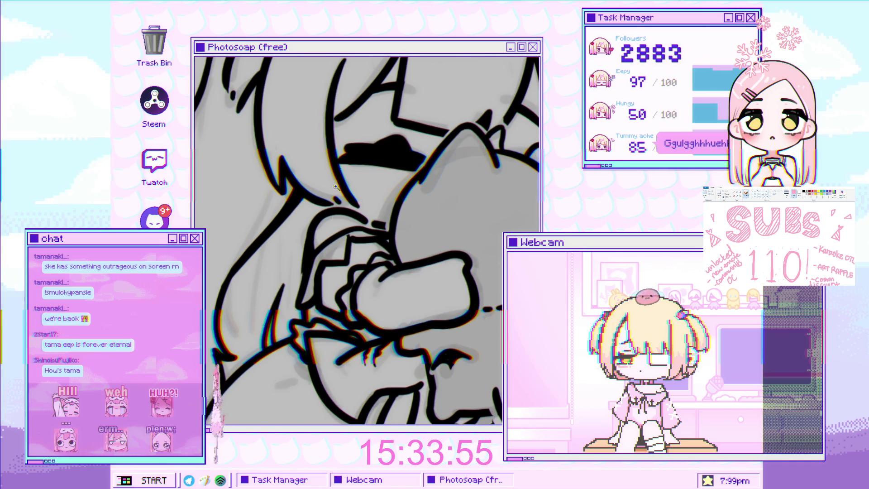
{"action": "scroll", "coordinate": [264, 259], "scroll_direction": "down", "scroll_amount": 5}
{"action": "scroll", "coordinate": [310, 244], "scroll_direction": "up", "scroll_amount": 5}
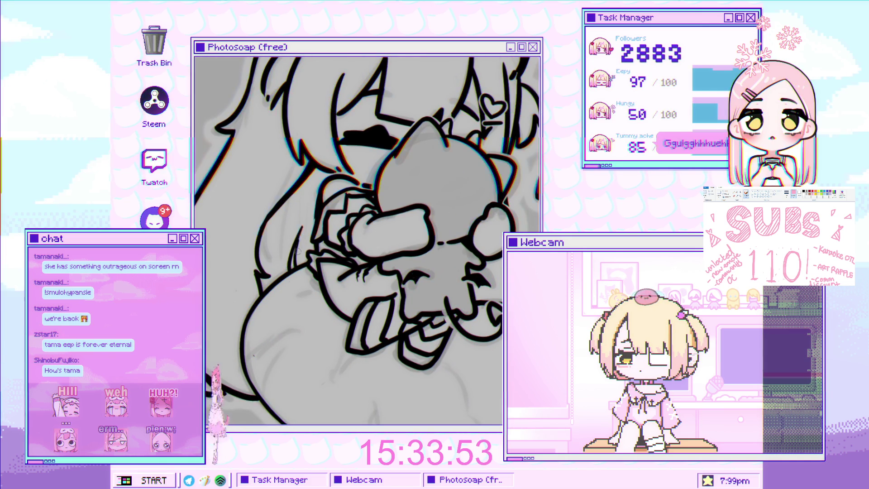
{"action": "scroll", "coordinate": [294, 276], "scroll_direction": "down", "scroll_amount": 5}
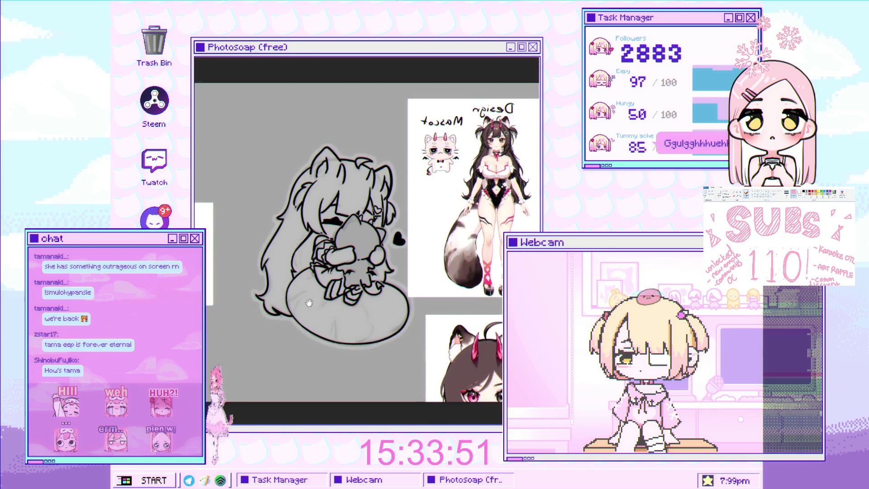
Make the brush much larger with the ] key
{"action": "scroll", "coordinate": [306, 283], "scroll_direction": "down", "scroll_amount": 2}
{"action": "scroll", "coordinate": [287, 289], "scroll_direction": "up", "scroll_amount": 6}
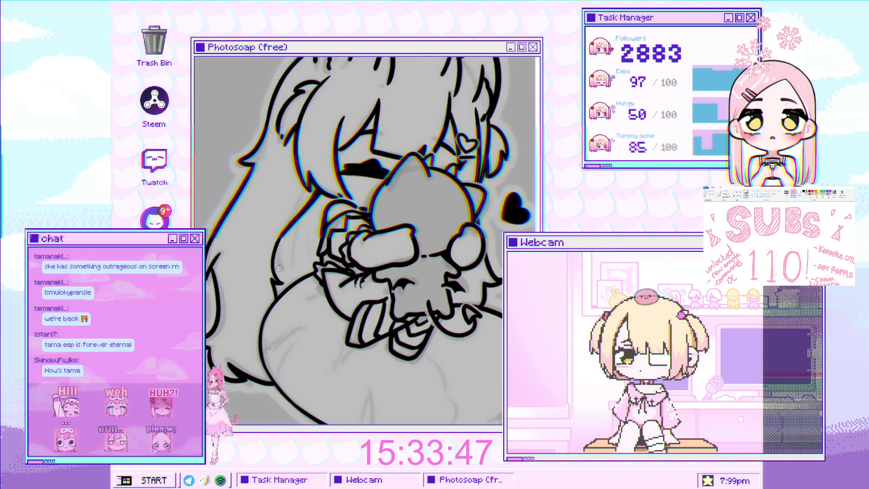
{"action": "key", "text": "bracketright"}
{"action": "key", "text": "bracketright"}
{"action": "key", "text": "bracketright"}
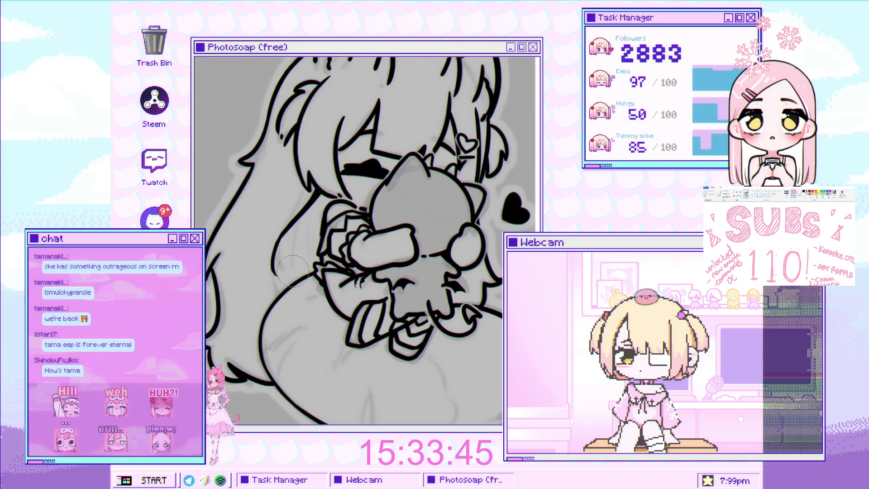
Draw a curved line joining the plush's outline, then undo it
{"action": "scroll", "coordinate": [294, 278], "scroll_direction": "up", "scroll_amount": 2}
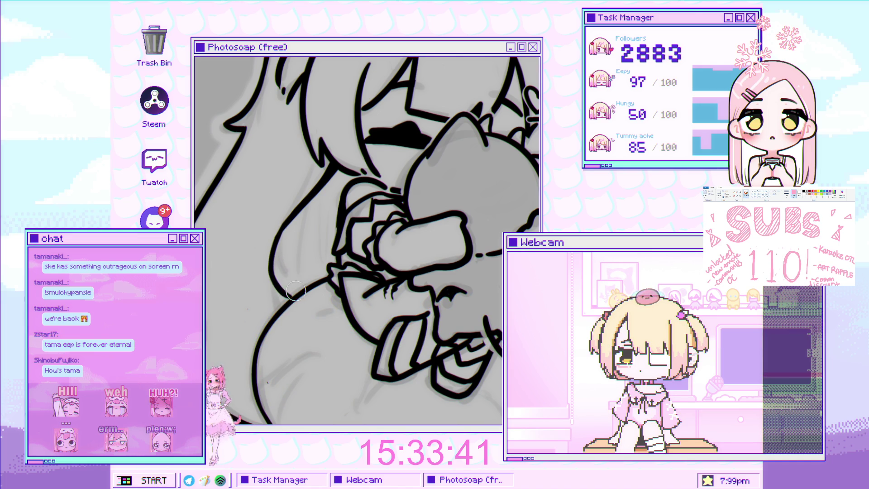
{"action": "scroll", "coordinate": [287, 285], "scroll_direction": "down", "scroll_amount": 4}
{"action": "scroll", "coordinate": [312, 249], "scroll_direction": "down", "scroll_amount": 2}
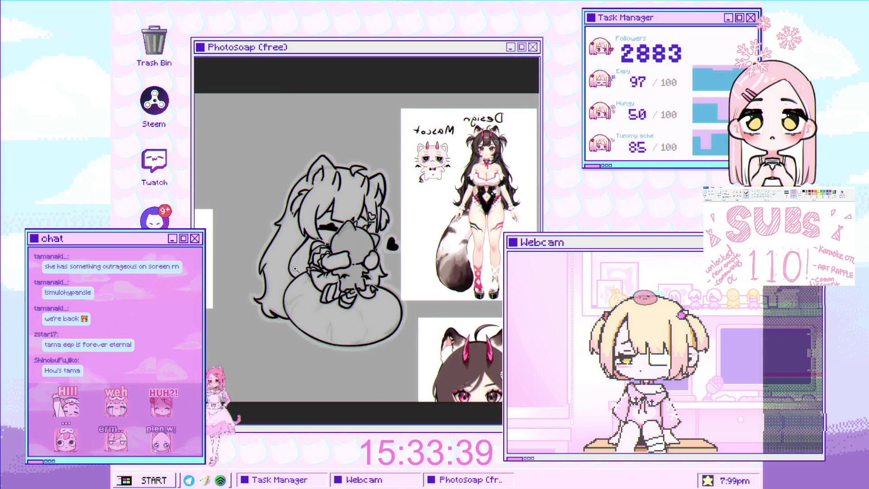
{"action": "scroll", "coordinate": [328, 267], "scroll_direction": "up", "scroll_amount": 6}
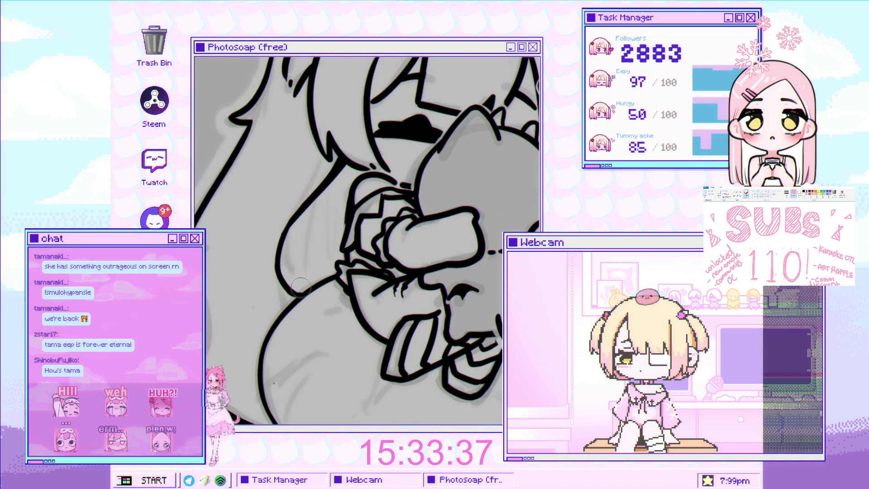
{"action": "scroll", "coordinate": [291, 279], "scroll_direction": "down", "scroll_amount": 4}
{"action": "scroll", "coordinate": [304, 262], "scroll_direction": "up", "scroll_amount": 3}
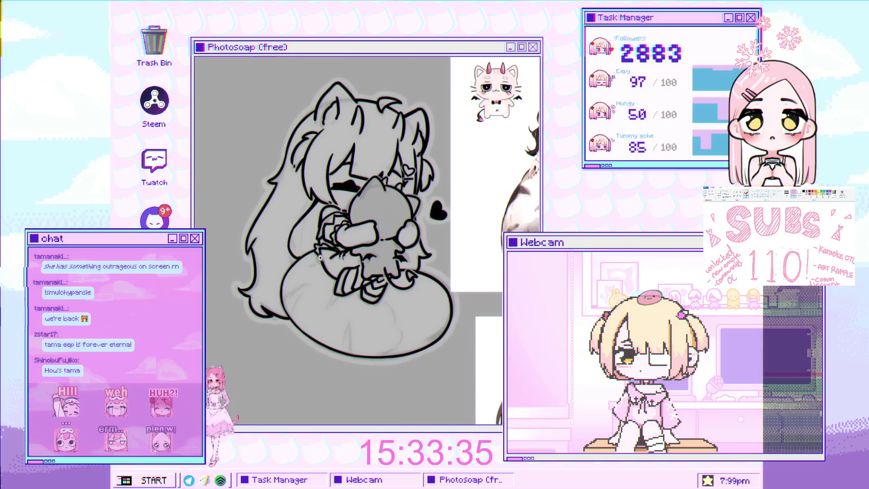
{"action": "scroll", "coordinate": [295, 302], "scroll_direction": "down", "scroll_amount": 4}
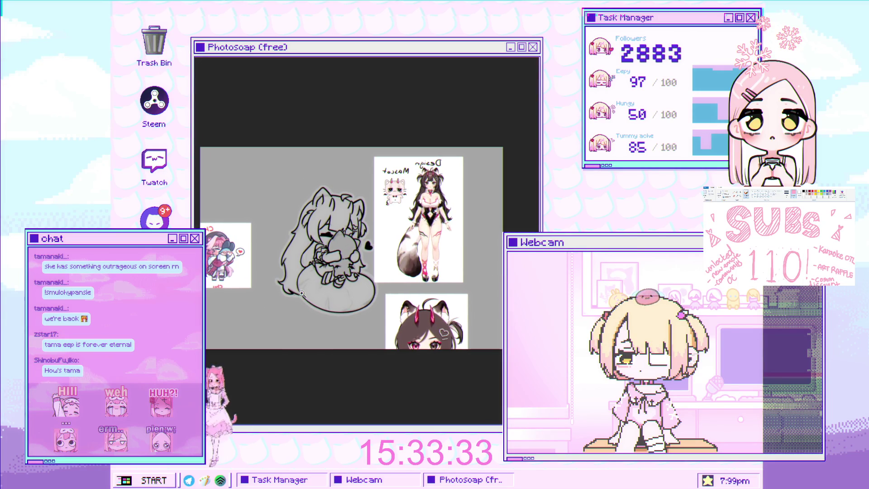
{"action": "scroll", "coordinate": [331, 271], "scroll_direction": "up", "scroll_amount": 1}
{"action": "scroll", "coordinate": [326, 254], "scroll_direction": "up", "scroll_amount": 1}
{"action": "scroll", "coordinate": [320, 225], "scroll_direction": "up", "scroll_amount": 1}
{"action": "scroll", "coordinate": [320, 225], "scroll_direction": "down", "scroll_amount": 1}
{"action": "scroll", "coordinate": [320, 225], "scroll_direction": "up", "scroll_amount": 1}
{"action": "scroll", "coordinate": [320, 225], "scroll_direction": "down", "scroll_amount": 1}
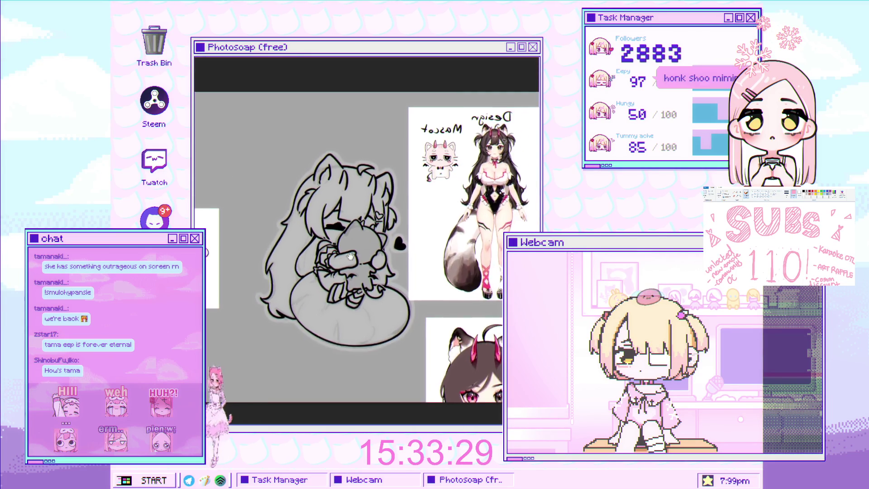
{"action": "scroll", "coordinate": [489, 196], "scroll_direction": "up", "scroll_amount": 2}
{"action": "scroll", "coordinate": [285, 270], "scroll_direction": "up", "scroll_amount": 4}
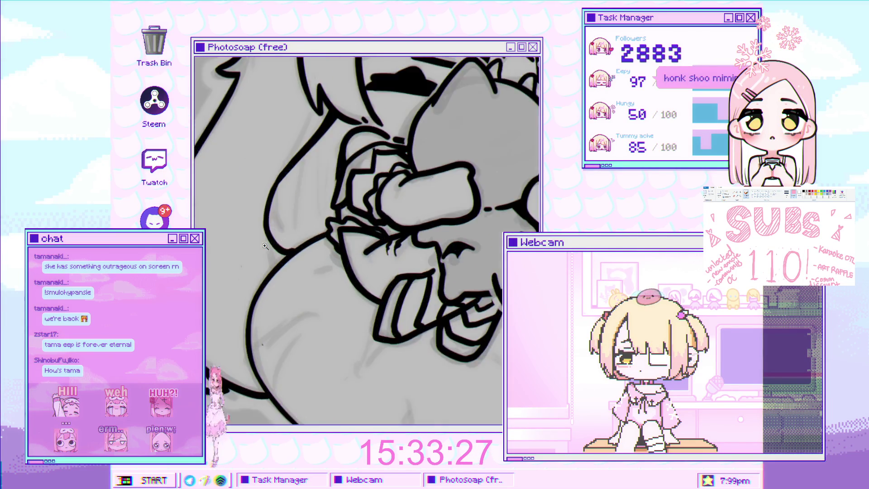
{"action": "left_click_drag", "start_coordinate": [285, 269], "coordinate": [274, 265]}
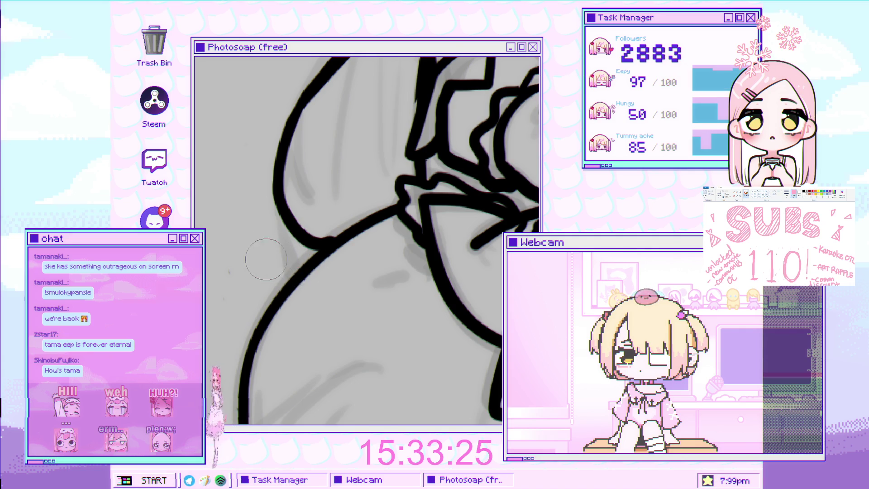
{"action": "key", "text": "ctrl+z"}
Flip the canvas view back to normal with H
{"action": "scroll", "coordinate": [252, 337], "scroll_direction": "down", "scroll_amount": 5}
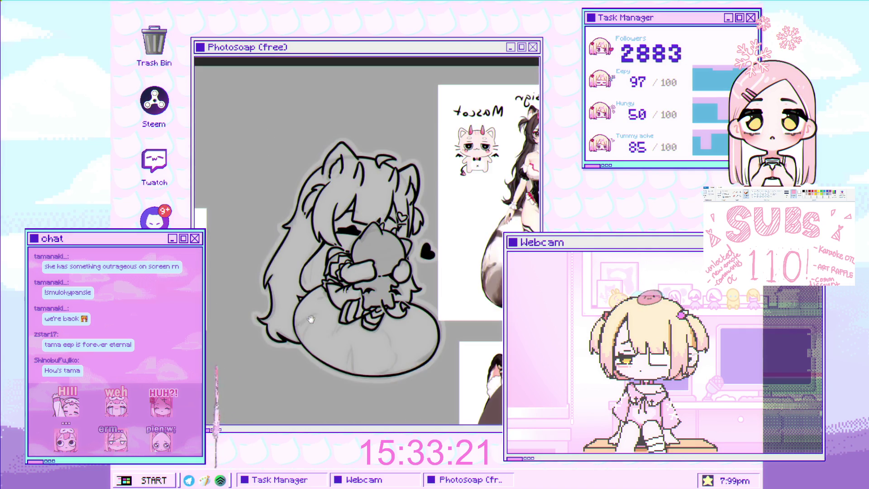
{"action": "scroll", "coordinate": [303, 296], "scroll_direction": "up", "scroll_amount": 3}
{"action": "scroll", "coordinate": [303, 296], "scroll_direction": "down", "scroll_amount": 3}
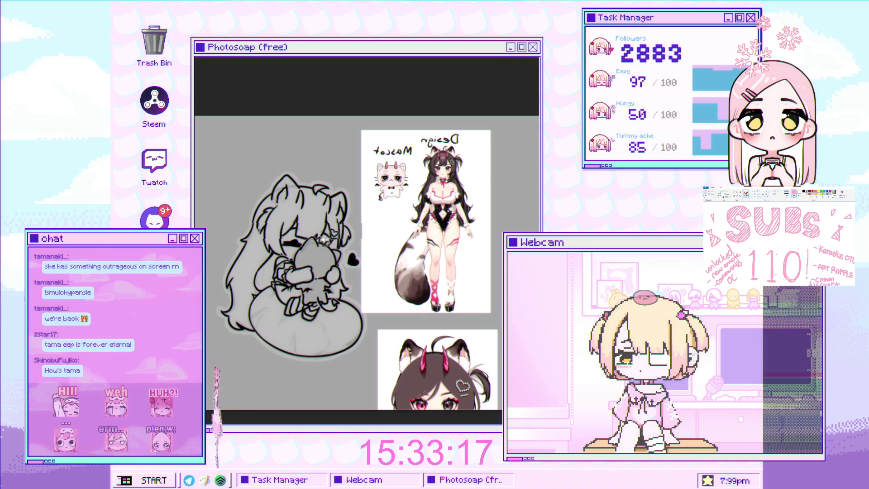
{"action": "key", "text": "h"}
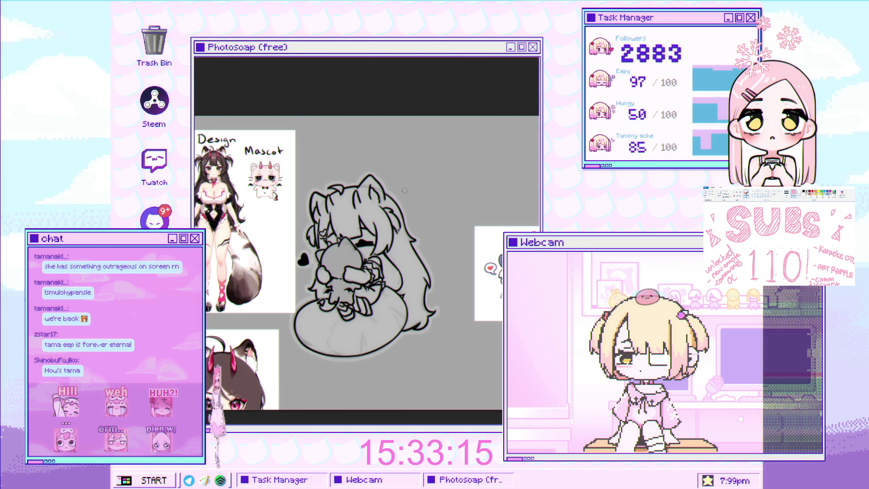
Use Ctrl+Z to remove the pale fill and white halo behind the lineart
{"action": "scroll", "coordinate": [398, 240], "scroll_direction": "up", "scroll_amount": 5}
{"action": "scroll", "coordinate": [398, 240], "scroll_direction": "down", "scroll_amount": 5}
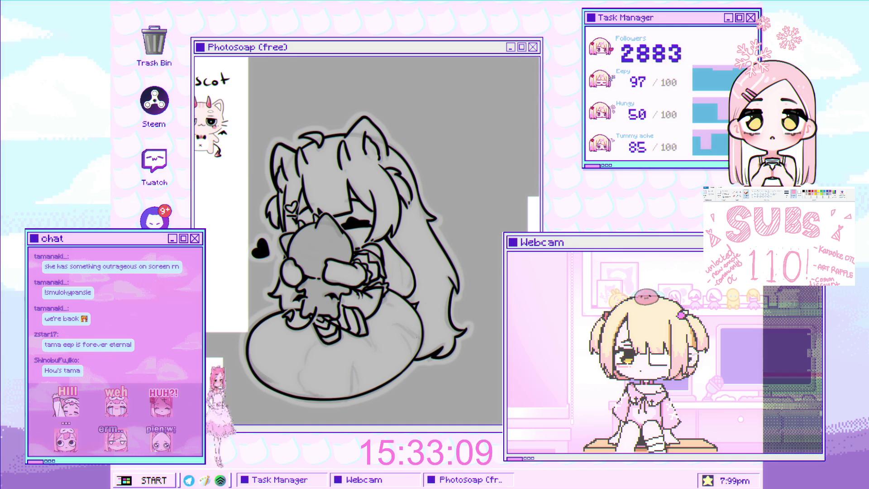
{"action": "key", "text": "ctrl+z"}
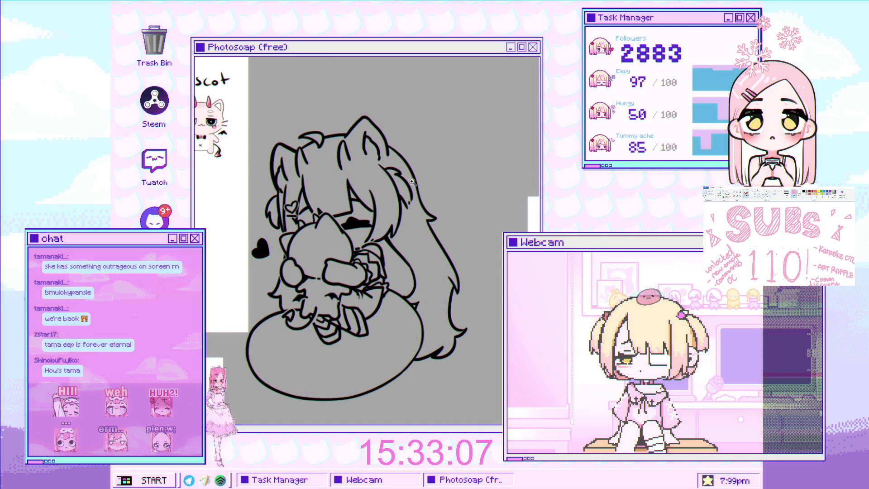
Zoom in and draw a black line extending down from the ear outline
{"action": "scroll", "coordinate": [455, 195], "scroll_direction": "up", "scroll_amount": 6}
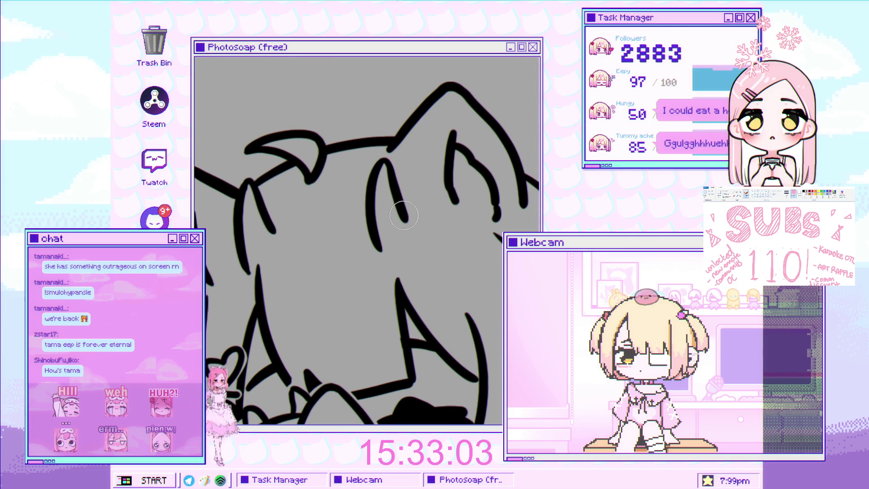
{"action": "scroll", "coordinate": [384, 252], "scroll_direction": "down", "scroll_amount": 3}
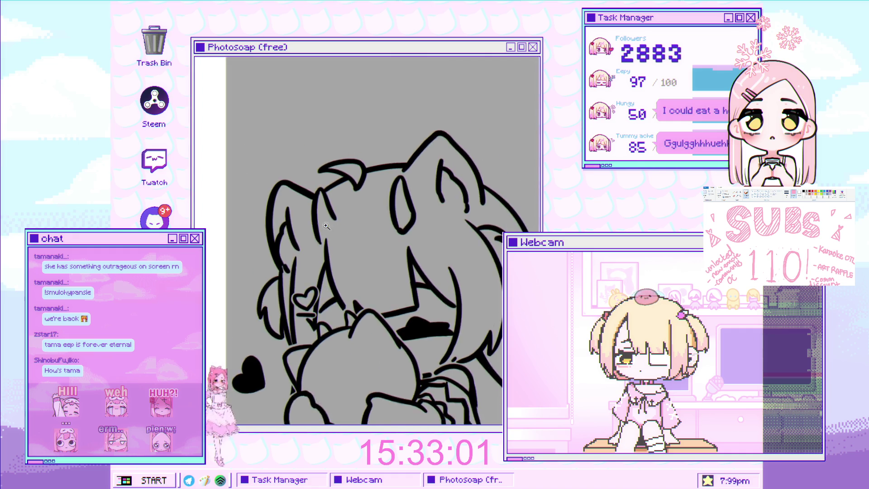
{"action": "scroll", "coordinate": [335, 272], "scroll_direction": "up", "scroll_amount": 3}
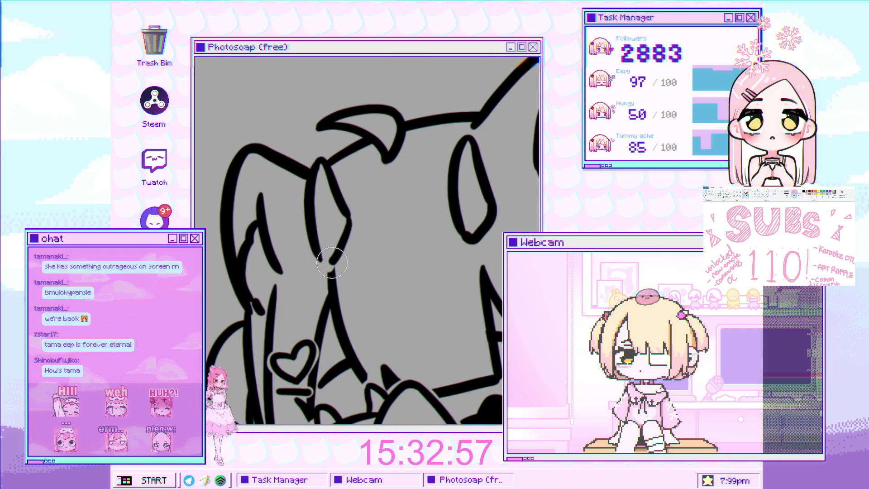
{"action": "left_click_drag", "start_coordinate": [346, 213], "coordinate": [331, 262]}
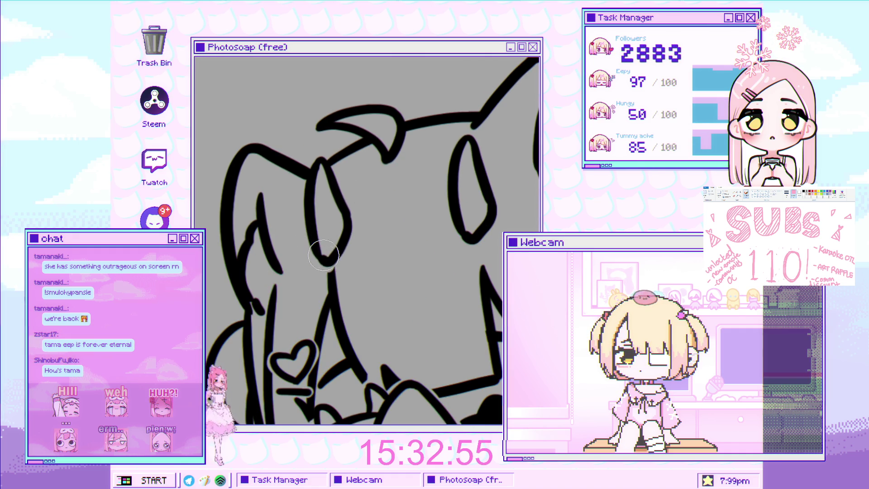
Resize the brush one step larger then two smaller, and zoom out to the whole drawing
{"action": "key", "text": "bracketright"}
{"action": "key", "text": "bracketright"}
{"action": "key", "text": "bracketright"}
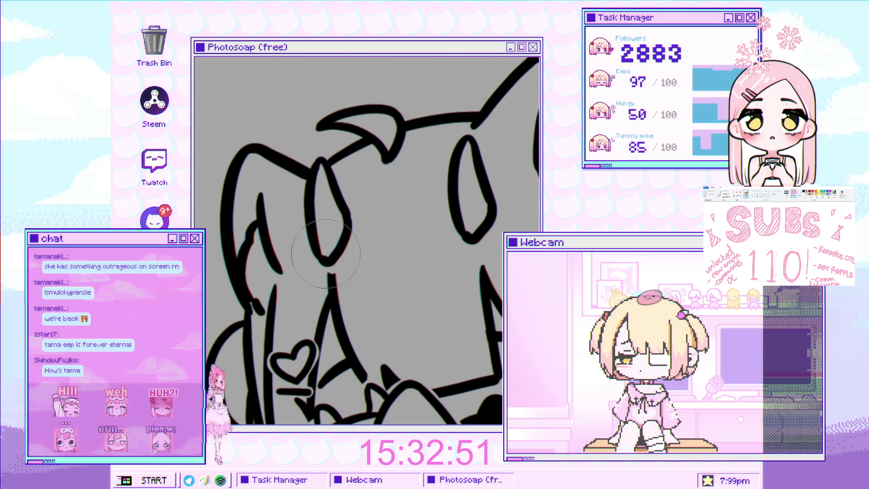
{"action": "key", "text": "bracketleft"}
{"action": "key", "text": "bracketleft"}
{"action": "key", "text": "bracketleft"}
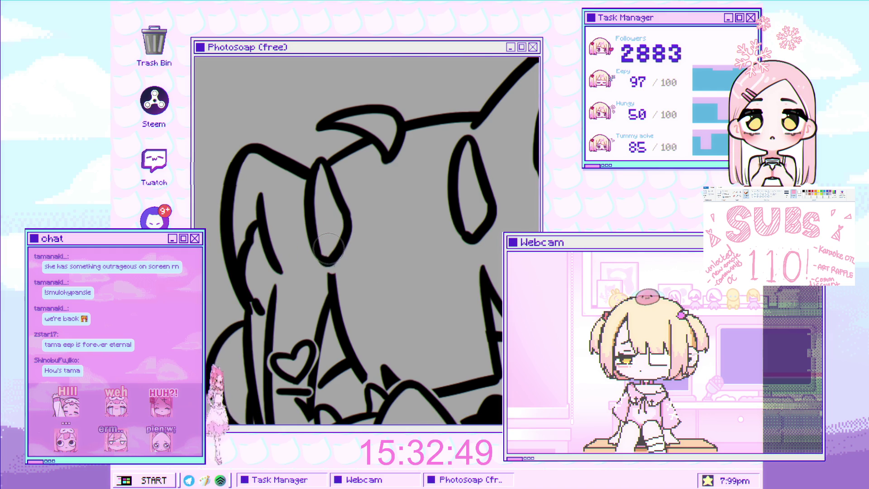
{"action": "key", "text": "bracketleft"}
{"action": "key", "text": "bracketleft"}
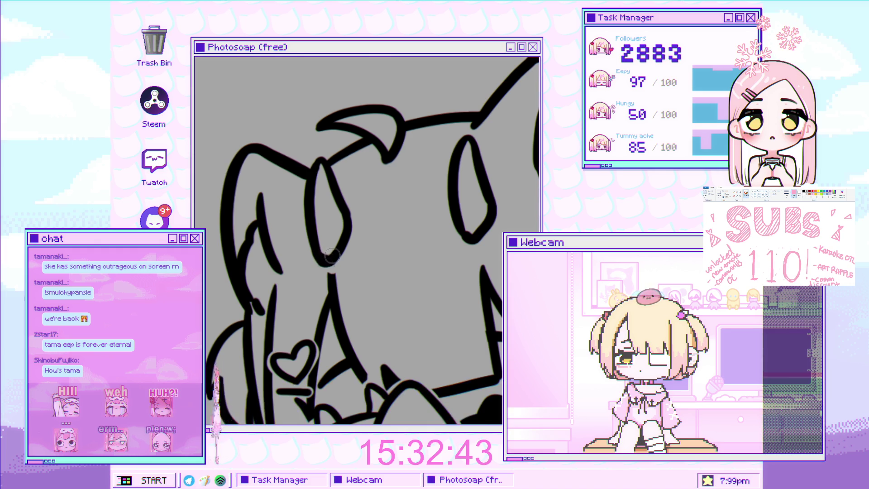
{"action": "scroll", "coordinate": [373, 241], "scroll_direction": "up", "scroll_amount": 3}
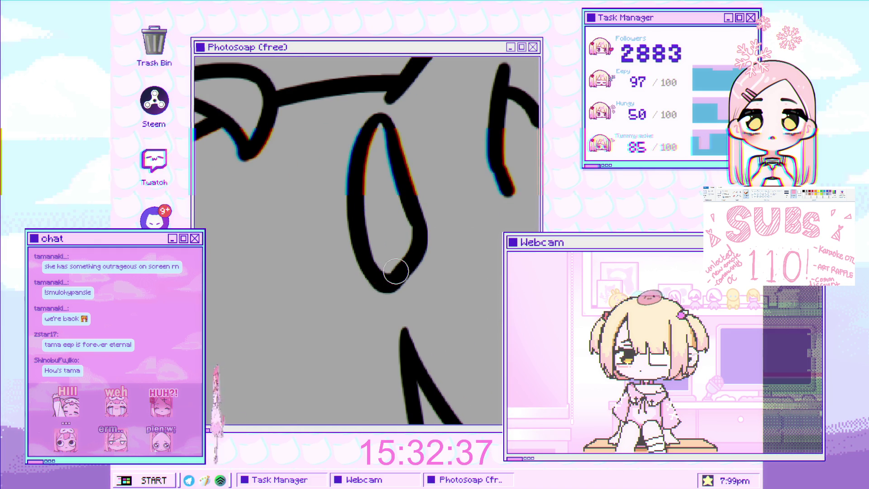
{"action": "mouse_move", "coordinate": [422, 236]}
{"action": "left_mouse_down"}
{"action": "mouse_move", "coordinate": [339, 211]}
{"action": "mouse_move", "coordinate": [358, 207]}
{"action": "left_mouse_up"}
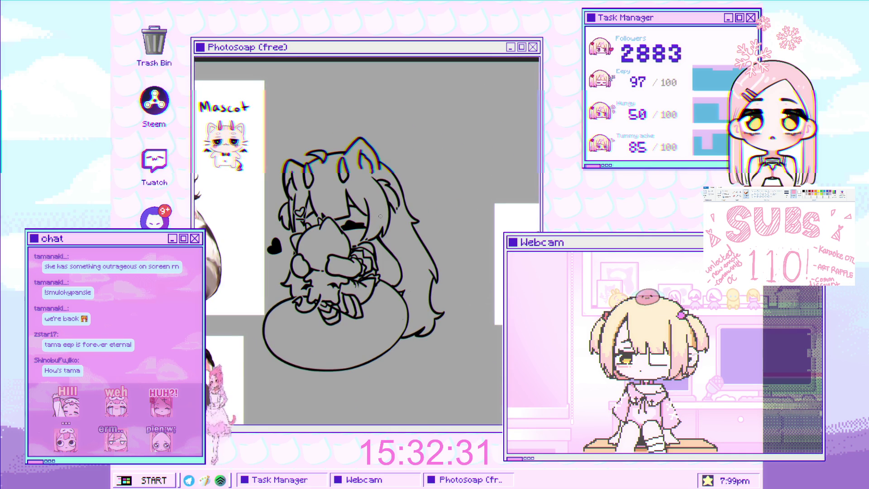
Pan the view toward the reference images and zoom around the whole character drawing
{"action": "mouse_move", "coordinate": [357, 224]}
{"action": "left_mouse_down"}
{"action": "mouse_move", "coordinate": [411, 259]}
{"action": "mouse_move", "coordinate": [370, 288]}
{"action": "mouse_move", "coordinate": [448, 257]}
{"action": "left_mouse_up"}
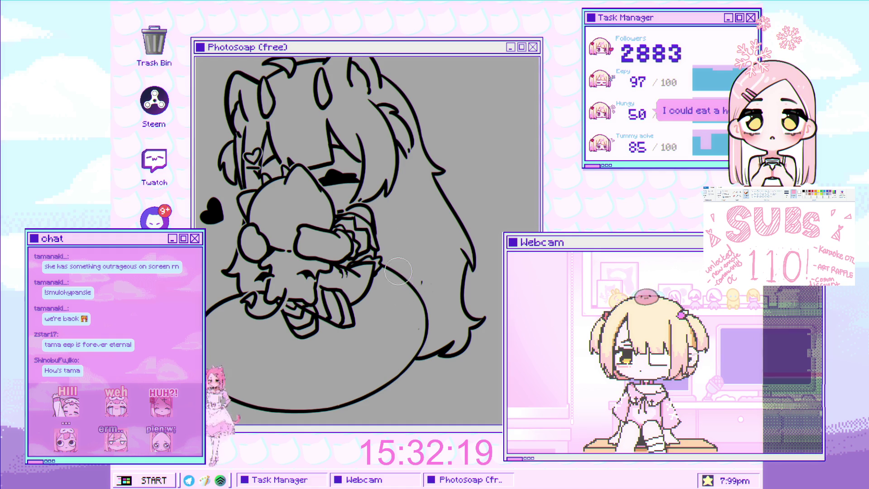
{"action": "scroll", "coordinate": [430, 301], "scroll_direction": "down", "scroll_amount": 3}
{"action": "scroll", "coordinate": [424, 240], "scroll_direction": "up", "scroll_amount": 3}
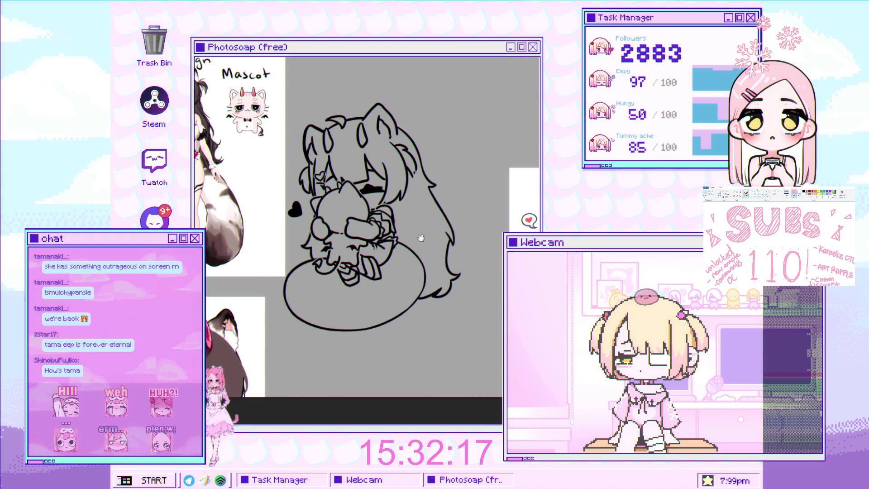
{"action": "scroll", "coordinate": [409, 247], "scroll_direction": "up", "scroll_amount": 2}
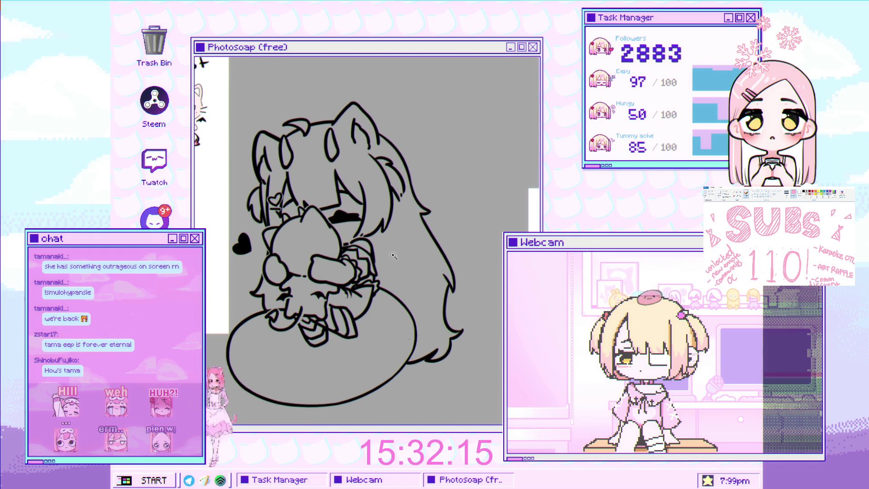
{"action": "scroll", "coordinate": [404, 236], "scroll_direction": "up", "scroll_amount": 2}
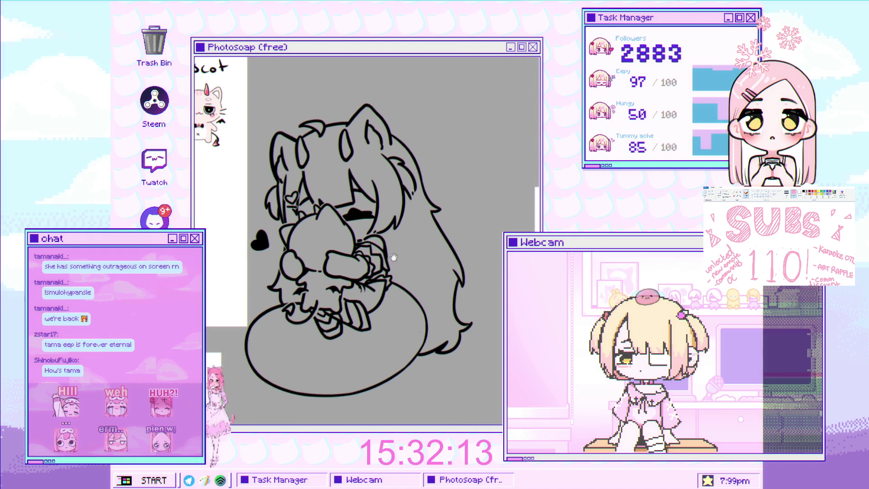
{"action": "scroll", "coordinate": [388, 297], "scroll_direction": "down", "scroll_amount": 3}
{"action": "scroll", "coordinate": [407, 290], "scroll_direction": "up", "scroll_amount": 2}
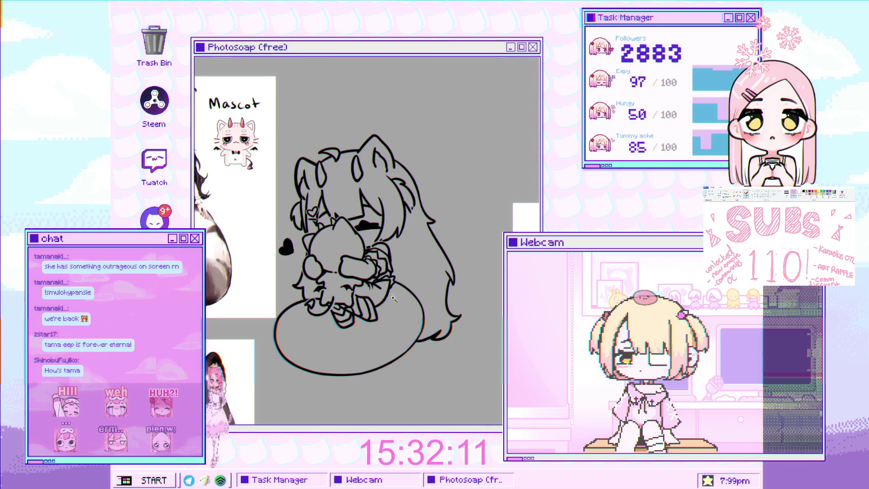
{"action": "scroll", "coordinate": [421, 282], "scroll_direction": "down", "scroll_amount": 2}
{"action": "scroll", "coordinate": [423, 275], "scroll_direction": "up", "scroll_amount": 1}
{"action": "scroll", "coordinate": [428, 266], "scroll_direction": "down", "scroll_amount": 2}
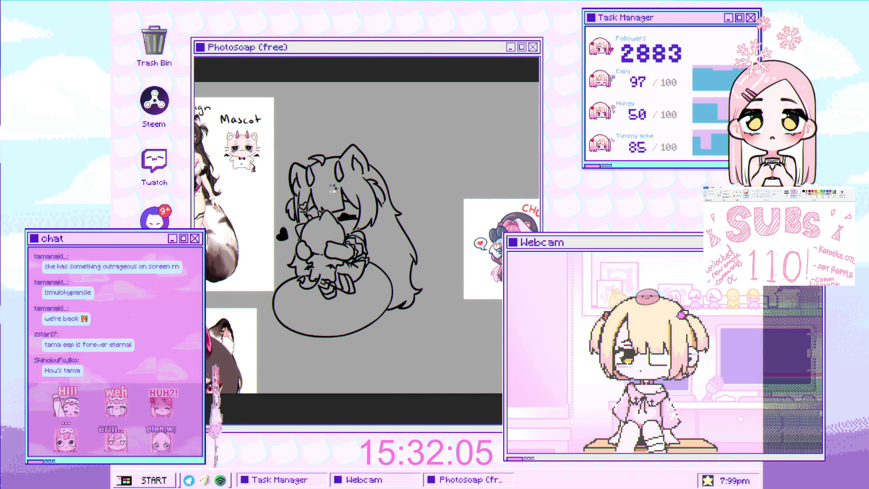
Mirror the view, try a diagonal line on the left hair, and undo it
{"action": "key", "text": "h"}
{"action": "scroll", "coordinate": [297, 262], "scroll_direction": "up", "scroll_amount": 2}
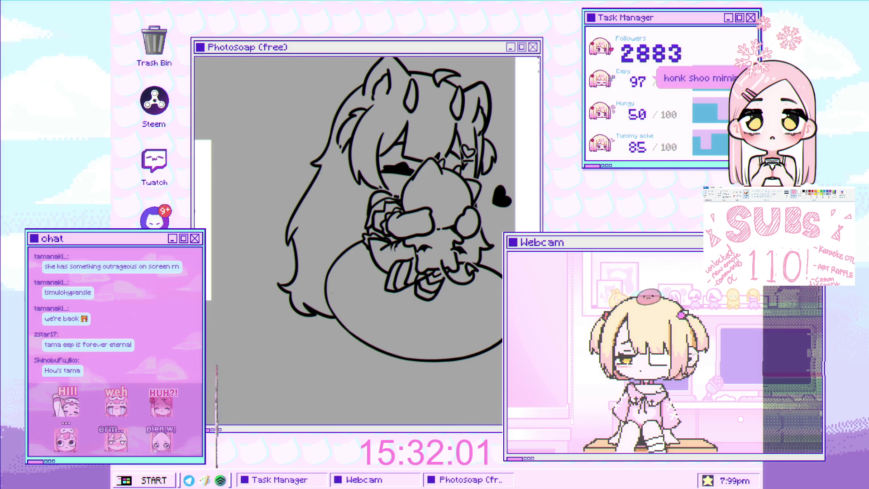
{"action": "scroll", "coordinate": [290, 247], "scroll_direction": "up", "scroll_amount": 1}
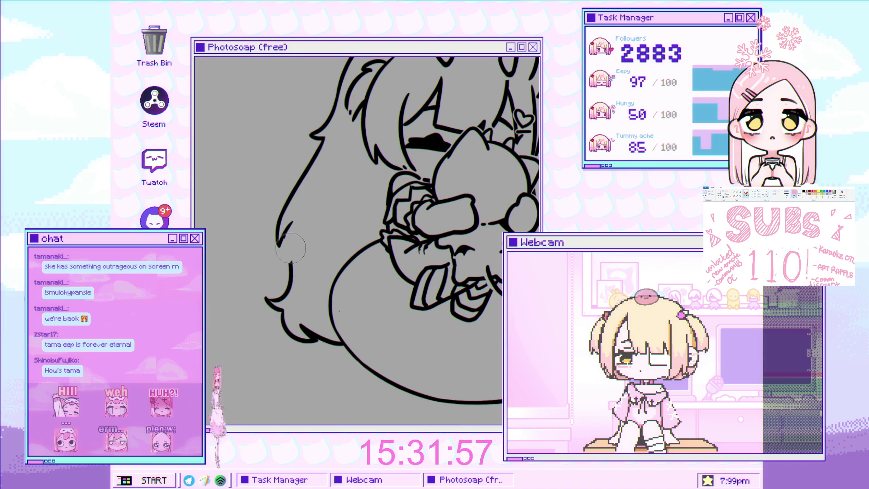
{"action": "scroll", "coordinate": [289, 253], "scroll_direction": "up", "scroll_amount": 1}
{"action": "left_click_drag", "start_coordinate": [268, 236], "coordinate": [295, 200]}
{"action": "key", "text": "ctrl+z"}
{"action": "key", "text": "ctrl+z"}
{"action": "key", "text": "ctrl+z"}
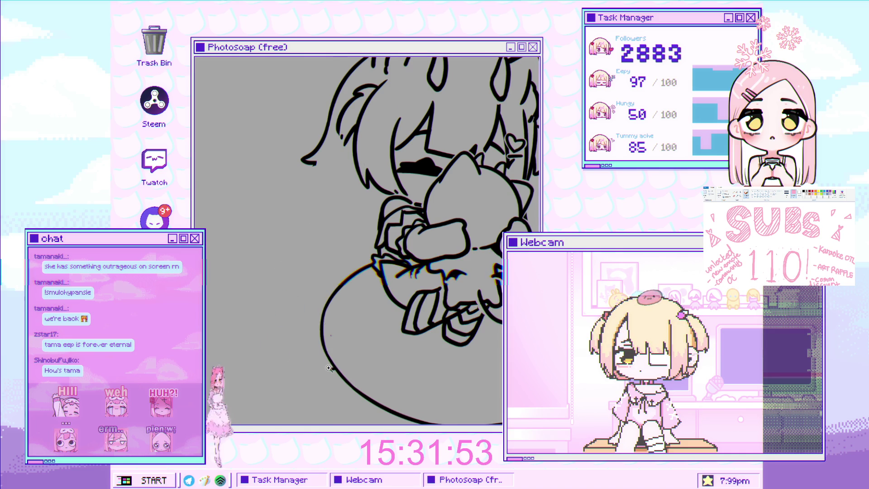
Draw the long curved outline down the left hair, redrawing it after one undo
{"action": "scroll", "coordinate": [328, 368], "scroll_direction": "up", "scroll_amount": 1}
{"action": "left_click_drag", "start_coordinate": [290, 170], "coordinate": [258, 305]}
{"action": "key", "text": "ctrl+z"}
{"action": "mouse_move", "coordinate": [289, 169]}
{"action": "left_mouse_down"}
{"action": "mouse_move", "coordinate": [245, 331]}
{"action": "mouse_move", "coordinate": [303, 355]}
{"action": "left_mouse_up"}
Add short strokes at the lower hair tips and a line along the body's bottom curve
{"action": "mouse_move", "coordinate": [269, 322]}
{"action": "left_mouse_down"}
{"action": "mouse_move", "coordinate": [320, 369]}
{"action": "mouse_move", "coordinate": [345, 369]}
{"action": "mouse_move", "coordinate": [324, 366]}
{"action": "left_mouse_up"}
{"action": "scroll", "coordinate": [319, 312], "scroll_direction": "down", "scroll_amount": 5}
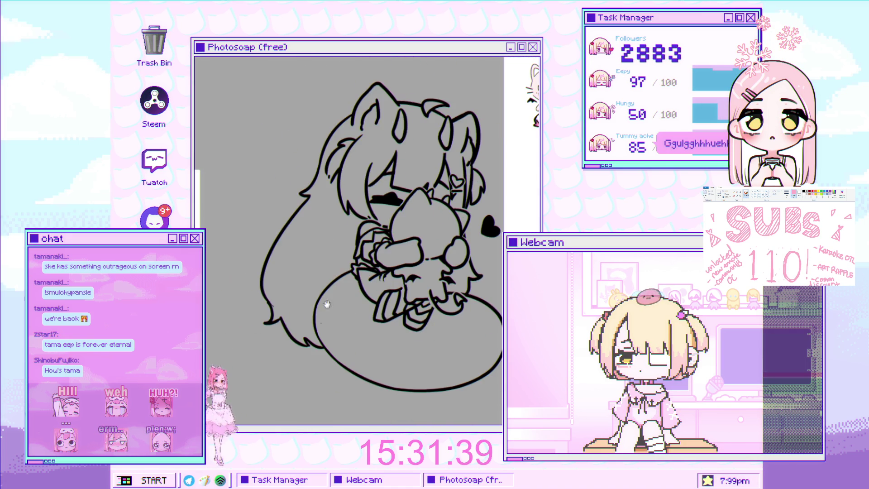
{"action": "scroll", "coordinate": [317, 326], "scroll_direction": "up", "scroll_amount": 5}
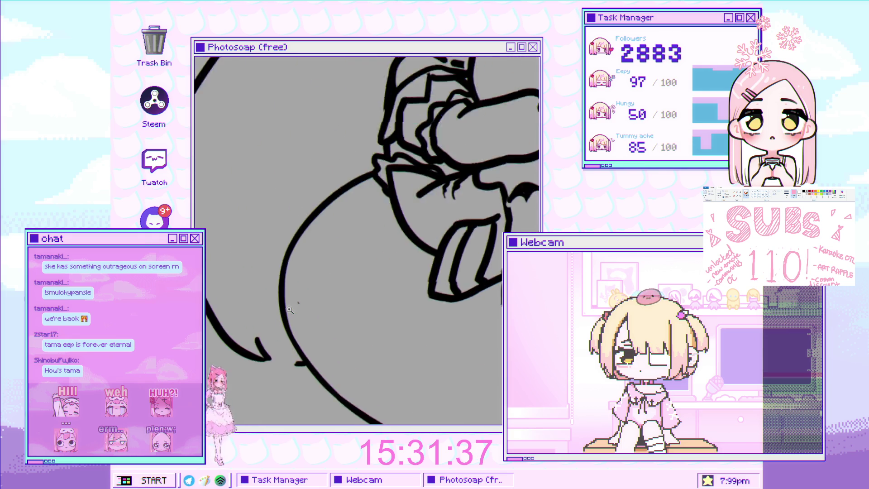
{"action": "left_click_drag", "start_coordinate": [259, 346], "coordinate": [317, 366]}
{"action": "scroll", "coordinate": [341, 334], "scroll_direction": "down", "scroll_amount": 3}
{"action": "scroll", "coordinate": [289, 282], "scroll_direction": "up", "scroll_amount": 3}
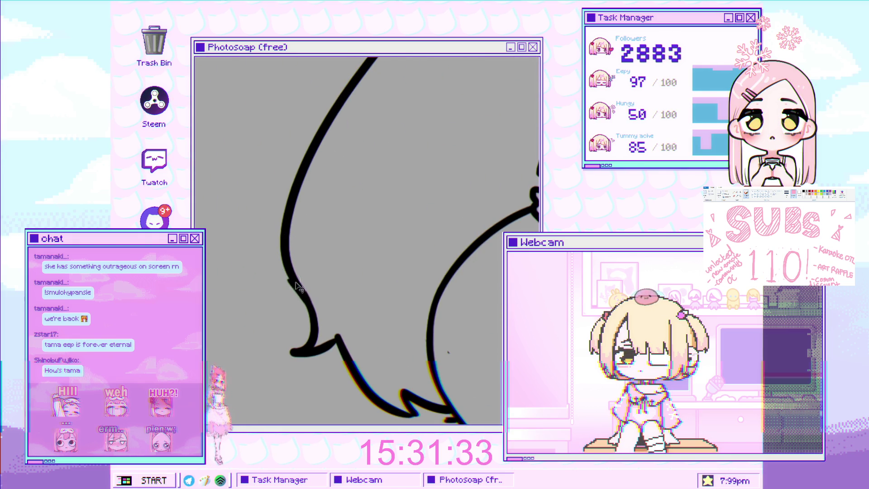
{"action": "scroll", "coordinate": [320, 304], "scroll_direction": "down", "scroll_amount": 3}
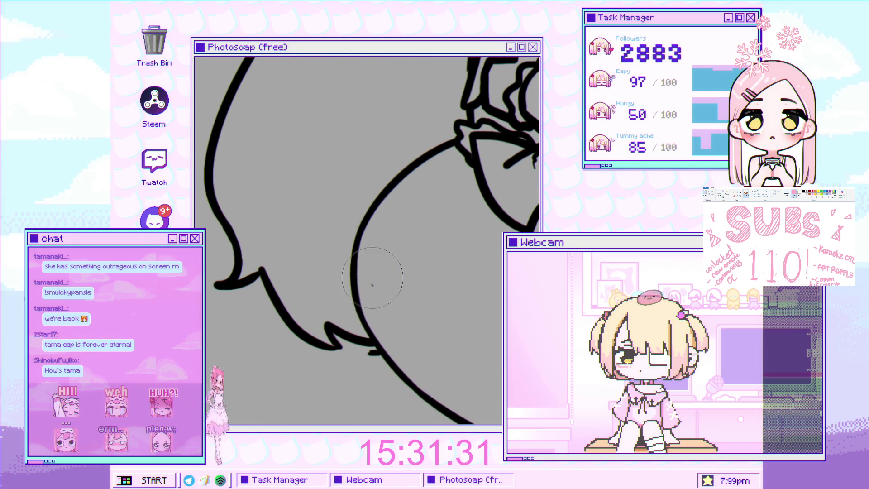
{"action": "scroll", "coordinate": [343, 270], "scroll_direction": "down", "scroll_amount": 3}
{"action": "scroll", "coordinate": [343, 270], "scroll_direction": "up", "scroll_amount": 3}
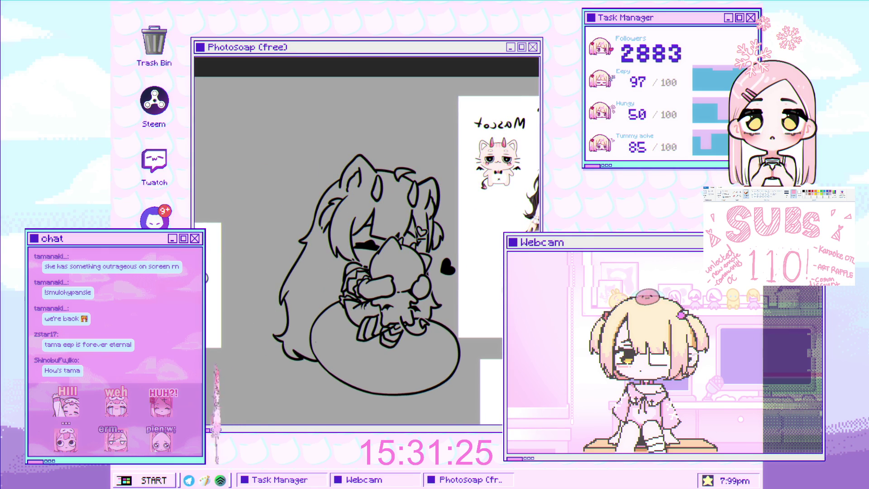
Redraw the hair strand near the belly as a narrow pointed loop, undoing two failed attempts
{"action": "scroll", "coordinate": [322, 233], "scroll_direction": "up", "scroll_amount": 6}
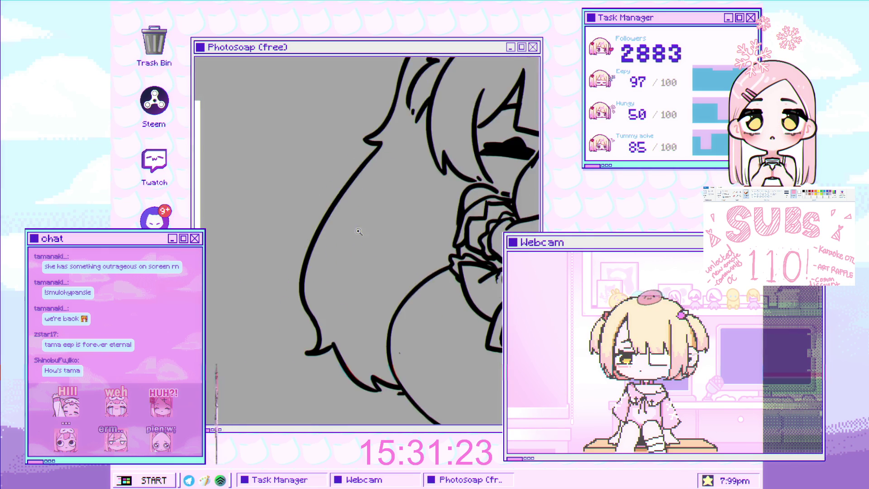
{"action": "left_click_drag", "start_coordinate": [322, 233], "coordinate": [299, 322]}
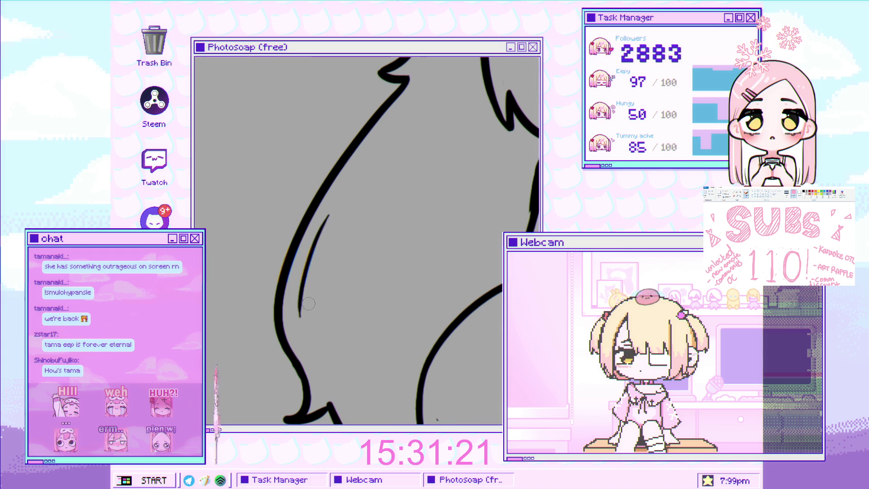
{"action": "key", "text": "ctrl+z"}
{"action": "left_click_drag", "start_coordinate": [315, 246], "coordinate": [309, 327]}
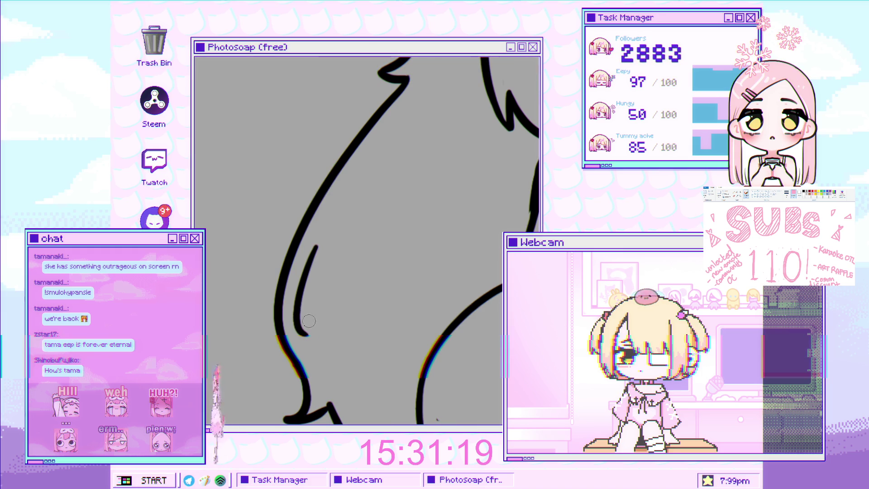
{"action": "key", "text": "ctrl+z"}
{"action": "left_click_drag", "start_coordinate": [319, 235], "coordinate": [309, 321]}
{"action": "scroll", "coordinate": [312, 329], "scroll_direction": "down", "scroll_amount": 10}
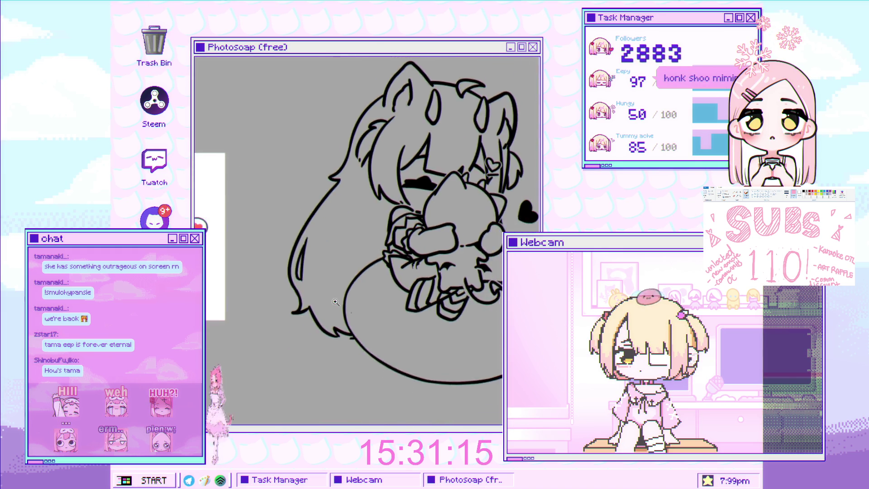
{"action": "scroll", "coordinate": [333, 324], "scroll_direction": "down", "scroll_amount": 2}
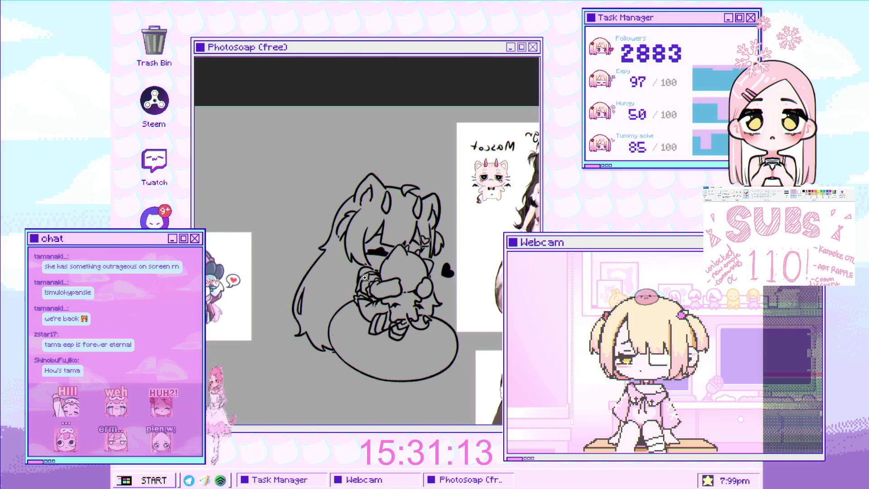
Pan, rotate and zoom the view along the belly curve to line up the joining stroke
{"action": "mouse_move", "coordinate": [343, 307]}
{"action": "left_mouse_down"}
{"action": "mouse_move", "coordinate": [366, 275]}
{"action": "mouse_move", "coordinate": [361, 299]}
{"action": "left_mouse_up"}
{"action": "scroll", "coordinate": [348, 325], "scroll_direction": "up", "scroll_amount": 6}
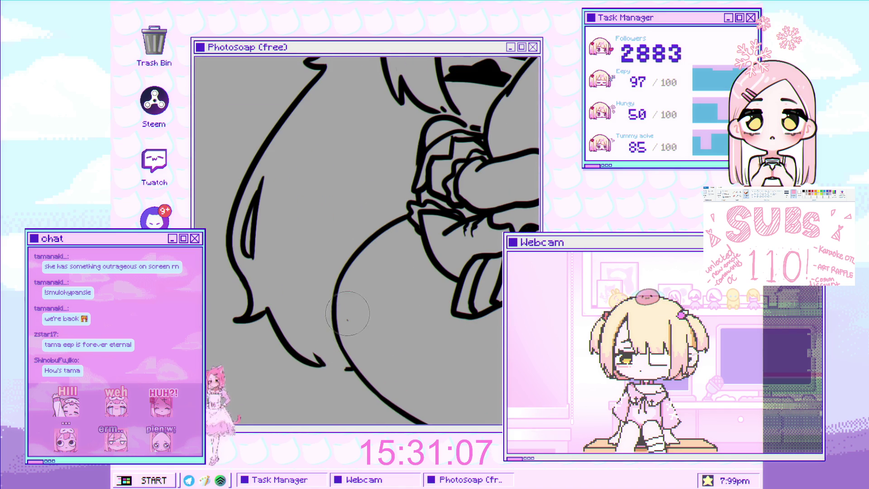
{"action": "scroll", "coordinate": [343, 322], "scroll_direction": "up", "scroll_amount": 2}
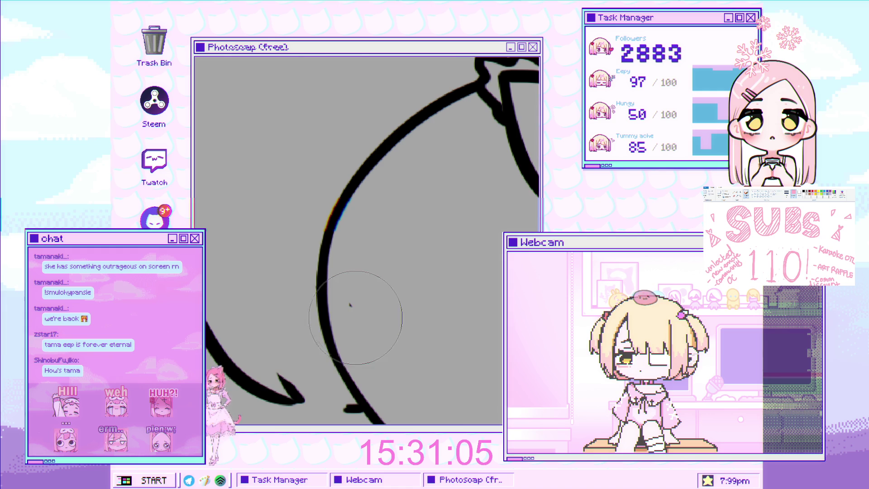
{"action": "scroll", "coordinate": [353, 305], "scroll_direction": "down", "scroll_amount": 2}
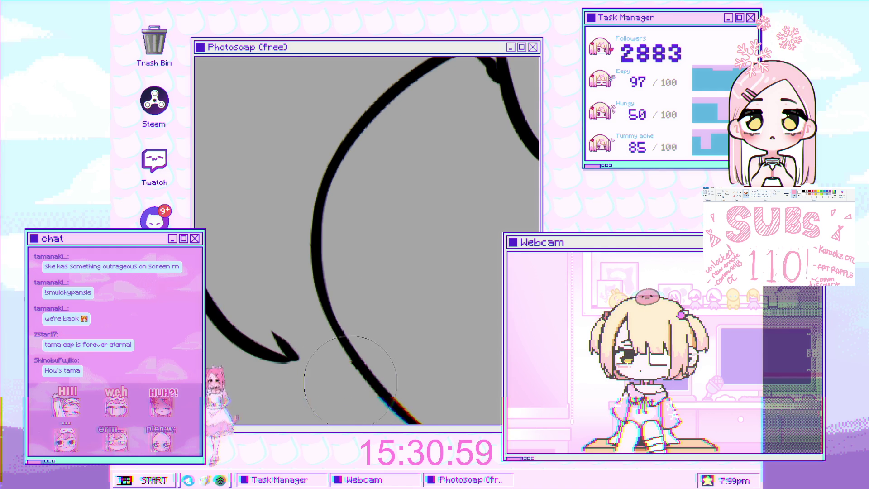
{"action": "scroll", "coordinate": [317, 357], "scroll_direction": "down", "scroll_amount": 2}
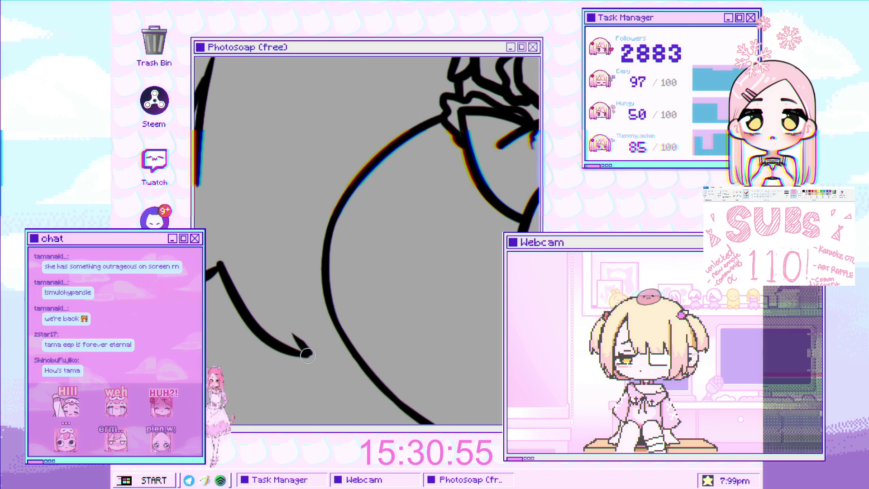
{"action": "left_click_drag", "start_coordinate": [249, 223], "coordinate": [292, 335]}
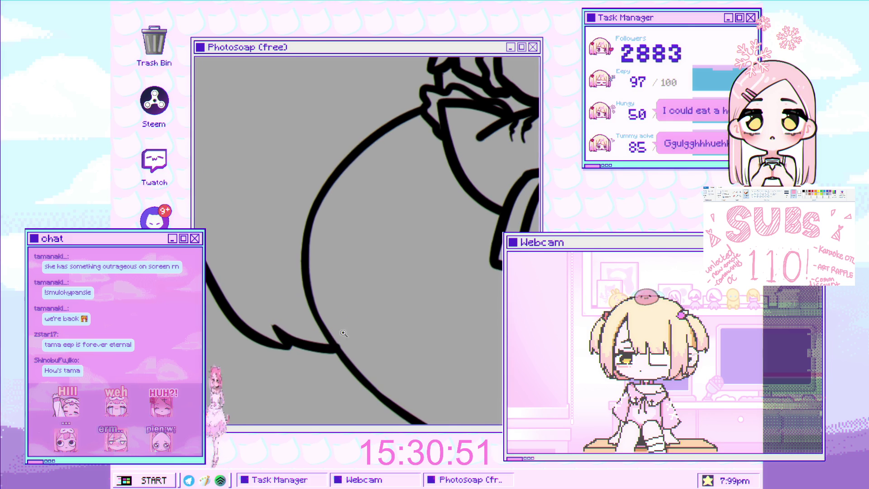
{"action": "left_click_drag", "start_coordinate": [345, 321], "coordinate": [353, 335]}
{"action": "scroll", "coordinate": [350, 327], "scroll_direction": "down", "scroll_amount": 5}
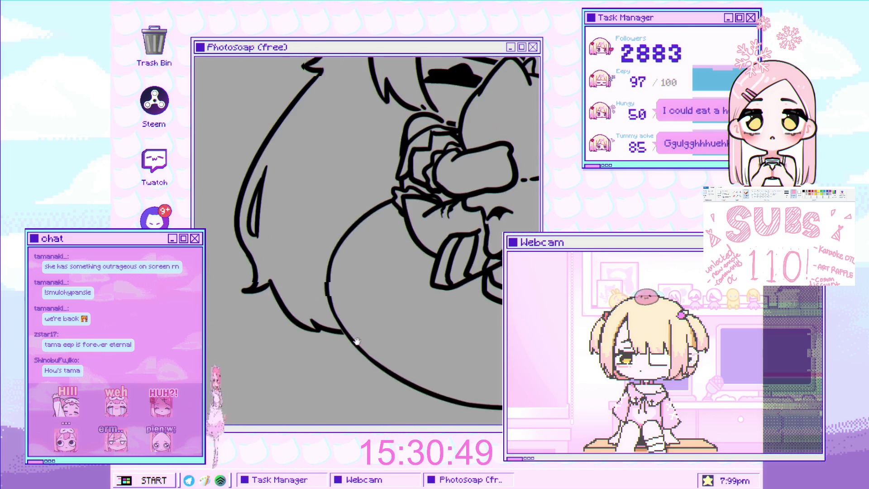
{"action": "scroll", "coordinate": [335, 332], "scroll_direction": "up", "scroll_amount": 4}
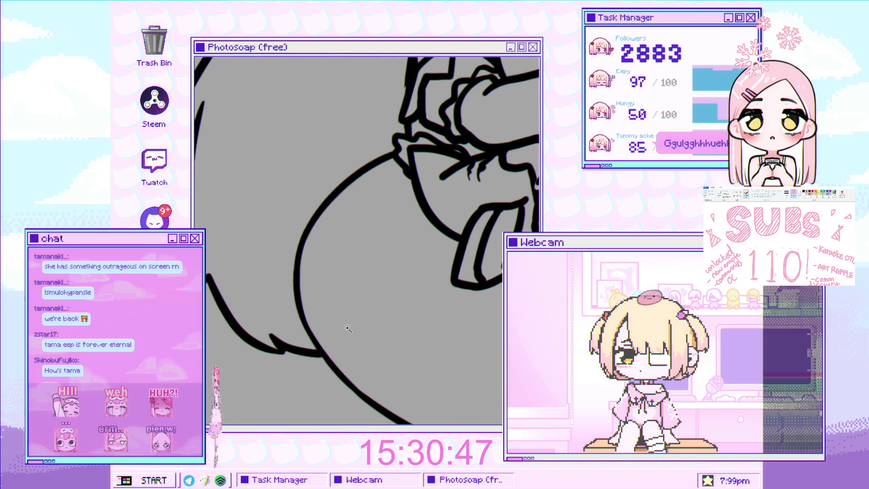
{"action": "scroll", "coordinate": [342, 338], "scroll_direction": "down", "scroll_amount": 5}
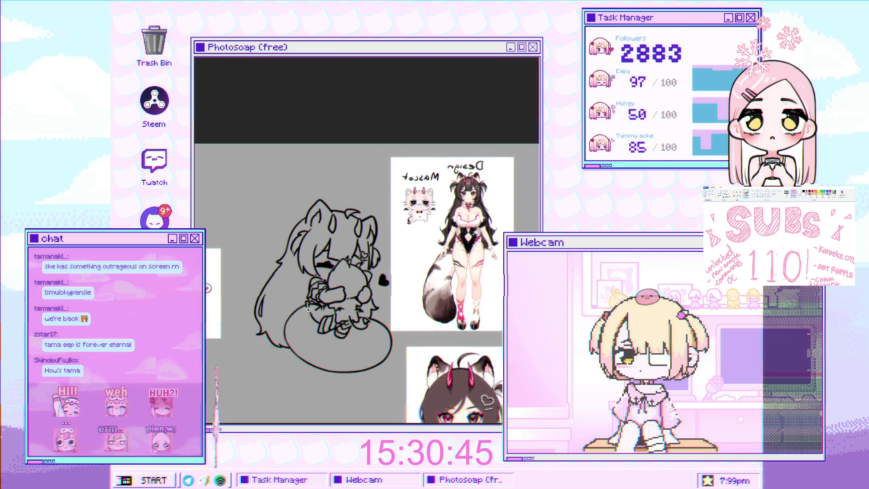
{"action": "scroll", "coordinate": [293, 337], "scroll_direction": "up", "scroll_amount": 5}
Undo the short joining stroke and redraw a line linking the hair hook to the belly curve
{"action": "key", "text": "ctrl+z"}
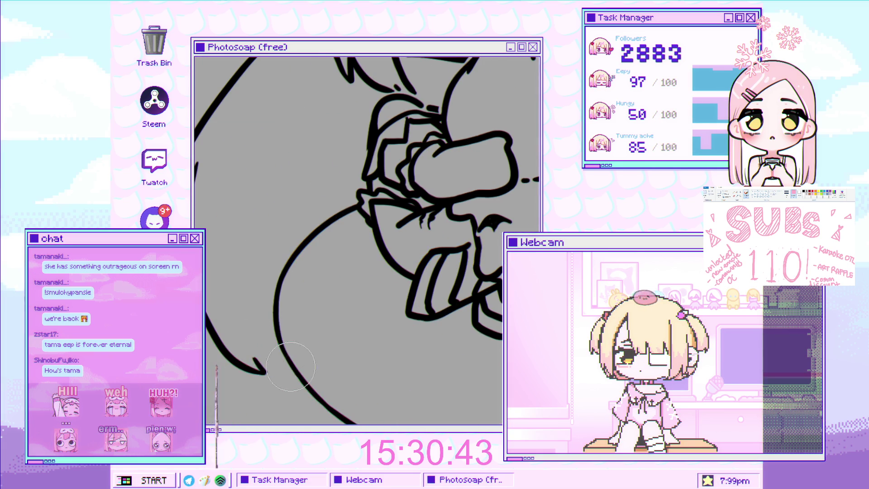
{"action": "scroll", "coordinate": [304, 388], "scroll_direction": "down", "scroll_amount": 5}
{"action": "scroll", "coordinate": [273, 296], "scroll_direction": "up", "scroll_amount": 5}
{"action": "left_click_drag", "start_coordinate": [273, 296], "coordinate": [396, 353]}
{"action": "scroll", "coordinate": [334, 317], "scroll_direction": "down", "scroll_amount": 5}
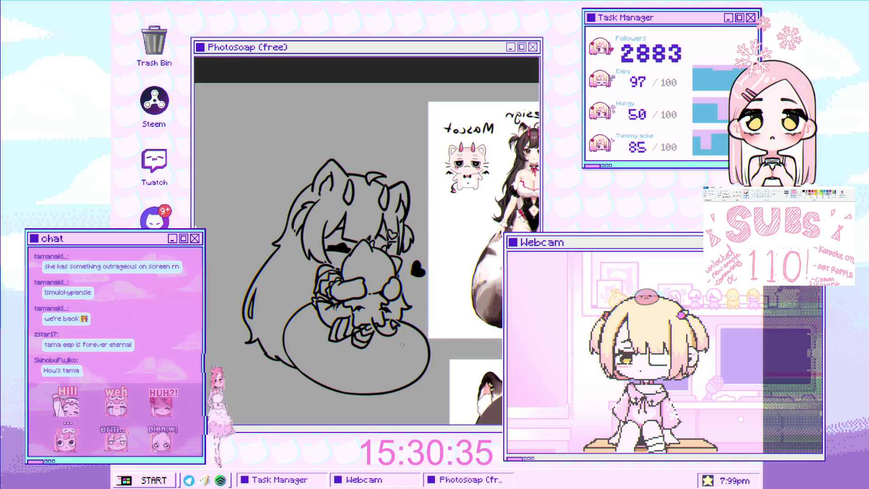
{"action": "scroll", "coordinate": [416, 307], "scroll_direction": "up", "scroll_amount": 3}
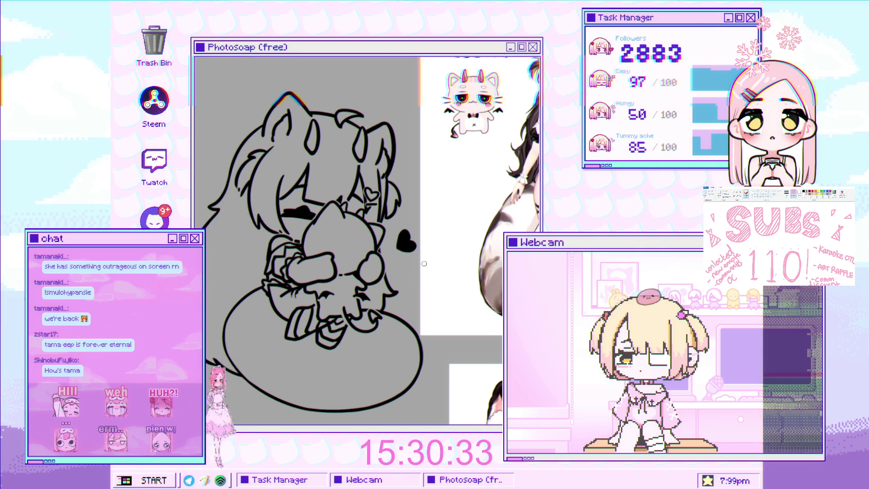
Zoom in and out over the lower-left hair strokes, ending on the full drawing
{"action": "scroll", "coordinate": [367, 173], "scroll_direction": "down", "scroll_amount": 2}
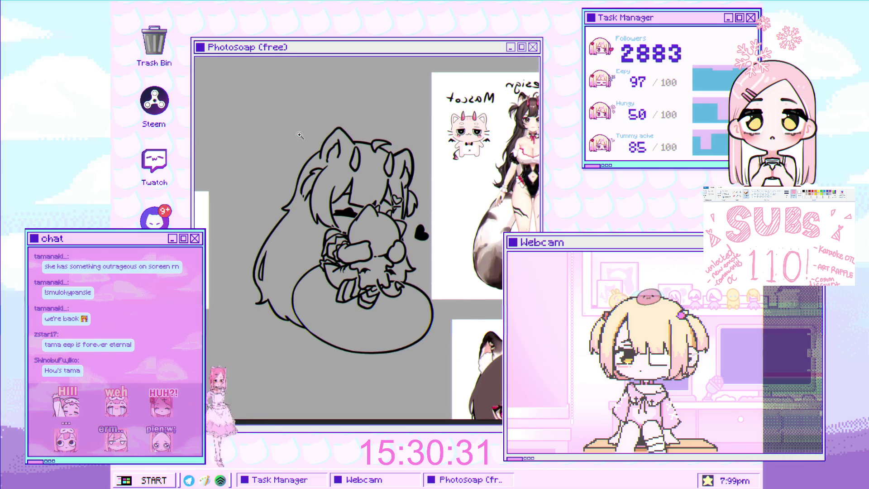
{"action": "scroll", "coordinate": [289, 205], "scroll_direction": "up", "scroll_amount": 2}
{"action": "scroll", "coordinate": [289, 205], "scroll_direction": "up", "scroll_amount": 2}
{"action": "scroll", "coordinate": [290, 212], "scroll_direction": "down", "scroll_amount": 2}
{"action": "scroll", "coordinate": [292, 227], "scroll_direction": "up", "scroll_amount": 4}
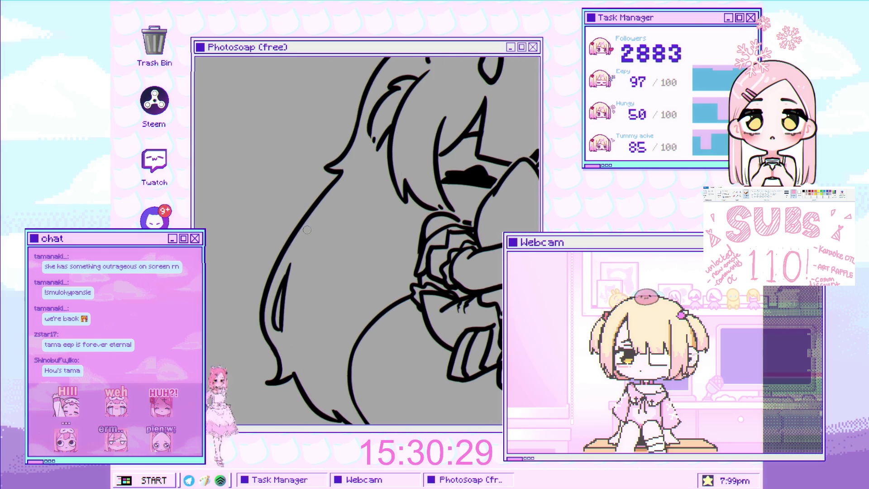
{"action": "scroll", "coordinate": [293, 232], "scroll_direction": "up", "scroll_amount": 2}
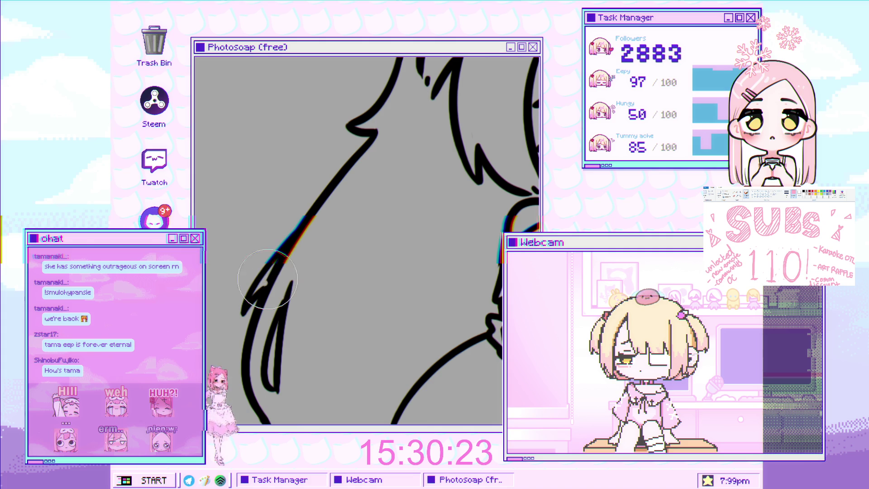
{"action": "scroll", "coordinate": [318, 270], "scroll_direction": "down", "scroll_amount": 5}
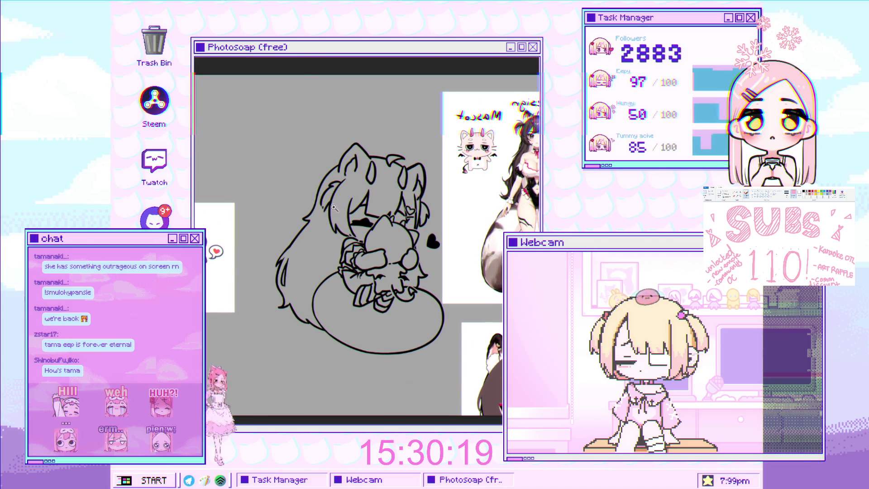
{"action": "scroll", "coordinate": [299, 265], "scroll_direction": "up", "scroll_amount": 5}
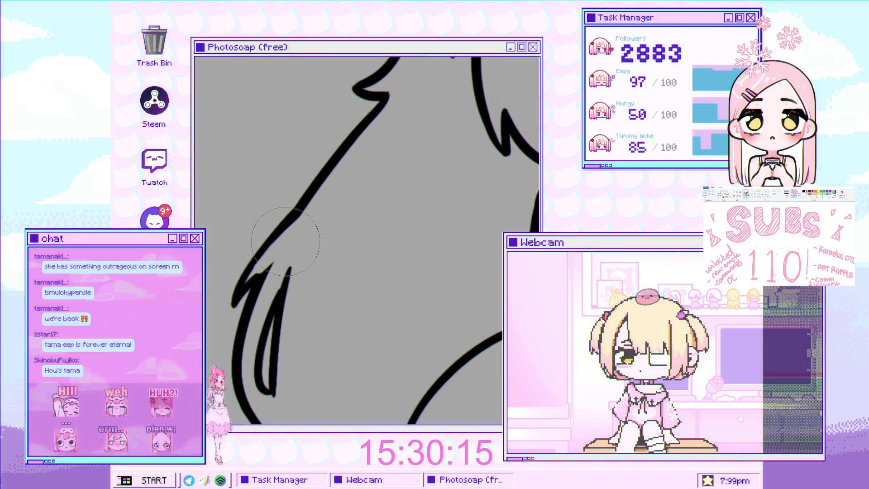
{"action": "scroll", "coordinate": [270, 267], "scroll_direction": "up", "scroll_amount": 2}
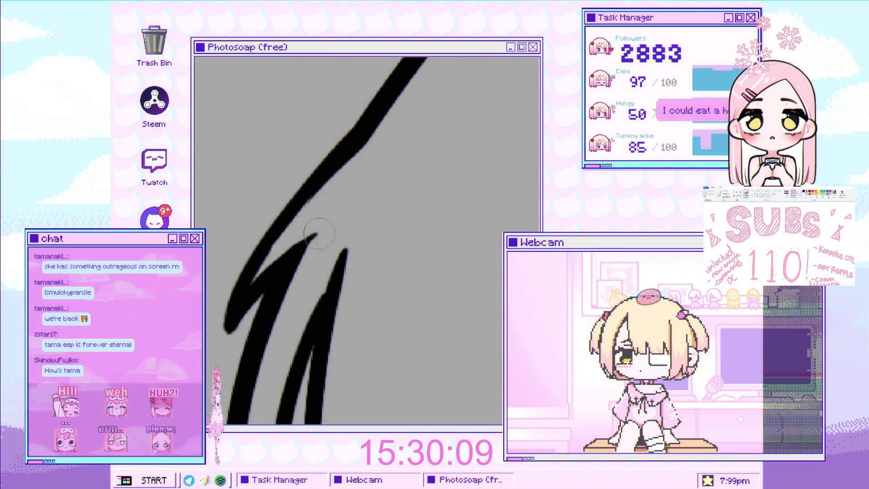
{"action": "scroll", "coordinate": [274, 309], "scroll_direction": "down", "scroll_amount": 5}
{"action": "scroll", "coordinate": [274, 309], "scroll_direction": "down", "scroll_amount": 2}
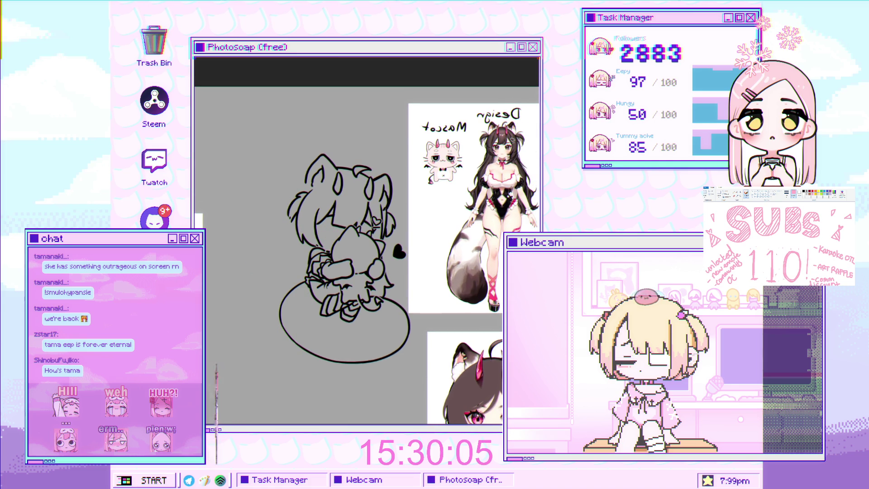
Restore the long left hair strands and mirror the canvas view horizontally to check the drawing
{"action": "key", "text": "ctrl+z"}
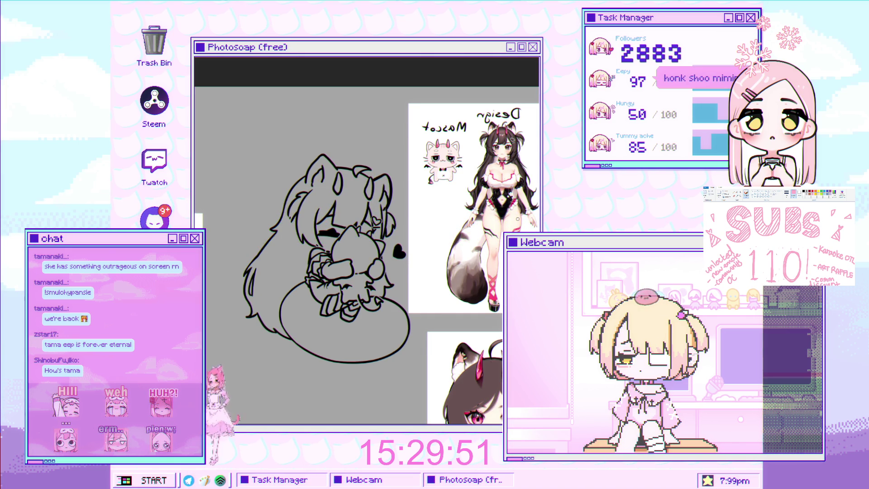
{"action": "scroll", "coordinate": [310, 291], "scroll_direction": "up", "scroll_amount": 3}
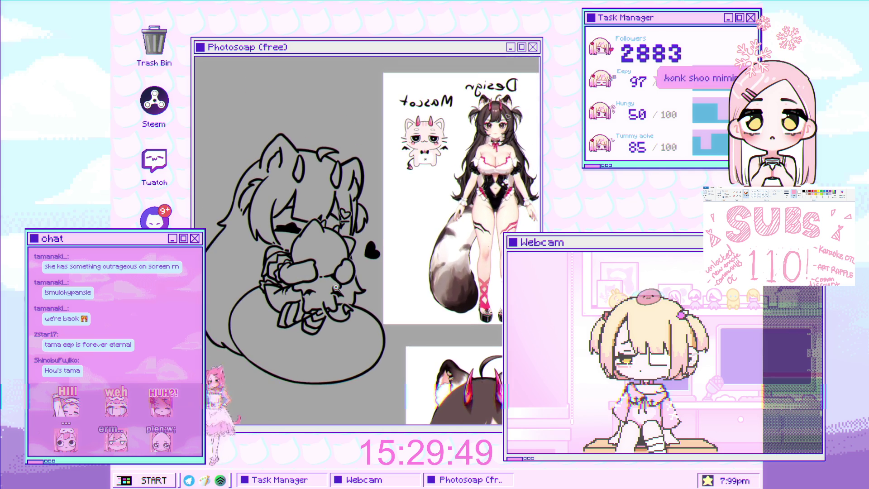
{"action": "key", "text": "h"}
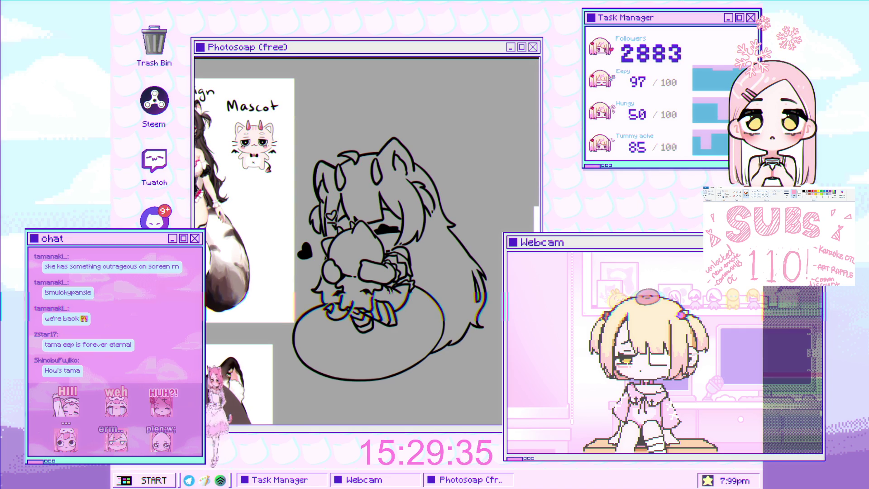
{"action": "scroll", "coordinate": [377, 191], "scroll_direction": "up", "scroll_amount": 3}
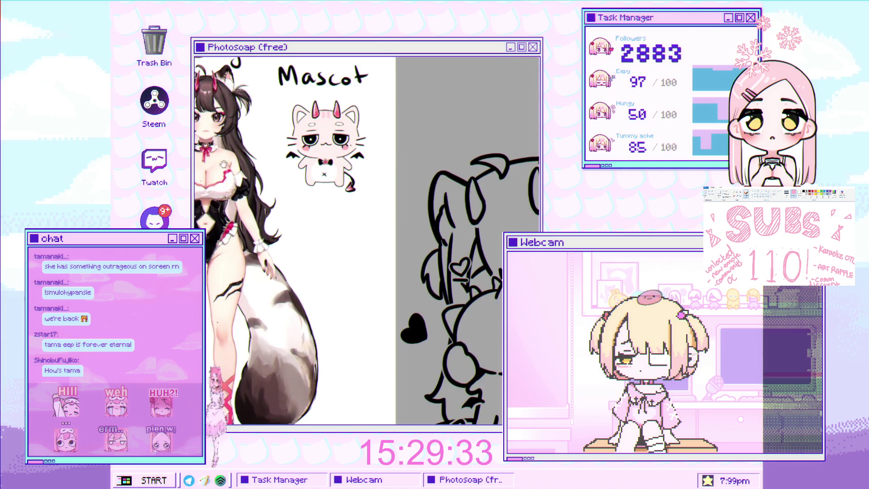
{"action": "scroll", "coordinate": [241, 313], "scroll_direction": "down", "scroll_amount": 5}
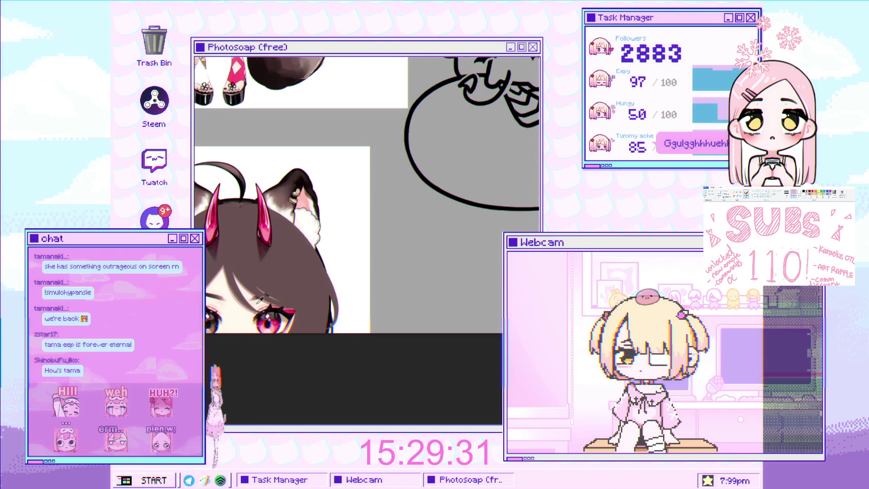
Recentre on the line art and lay the first cream base colour inside the drawing
{"action": "scroll", "coordinate": [295, 267], "scroll_direction": "down", "scroll_amount": 5}
{"action": "left_click_drag", "start_coordinate": [295, 267], "coordinate": [219, 234]}
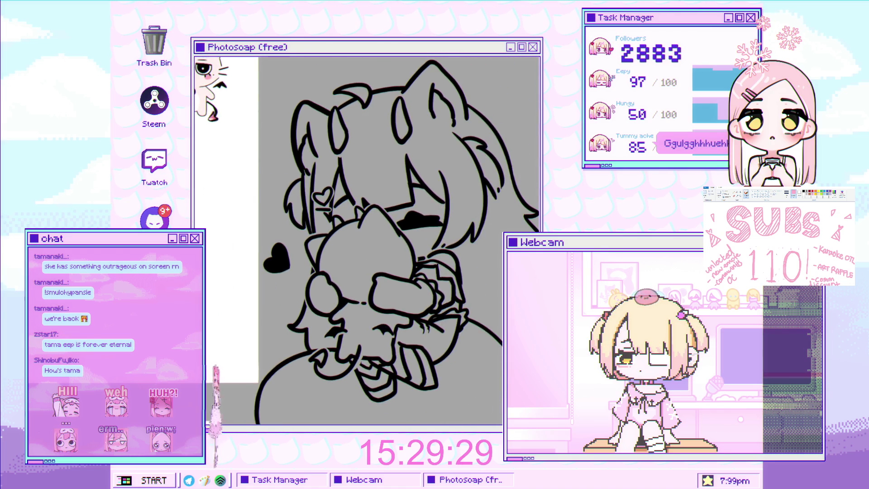
{"action": "scroll", "coordinate": [317, 235], "scroll_direction": "up", "scroll_amount": 2}
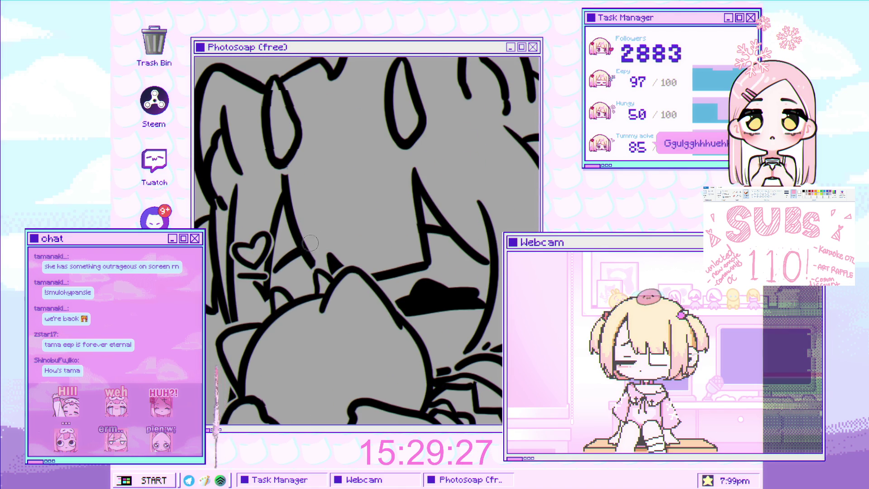
{"action": "mouse_move", "coordinate": [294, 246]}
{"action": "left_mouse_down"}
{"action": "mouse_move", "coordinate": [285, 217]}
{"action": "mouse_move", "coordinate": [276, 271]}
{"action": "mouse_move", "coordinate": [337, 290]}
{"action": "mouse_move", "coordinate": [333, 278]}
{"action": "left_mouse_up"}
Paint cream skin colour over the face and beside it across the plush
{"action": "mouse_move", "coordinate": [253, 299]}
{"action": "left_mouse_down"}
{"action": "mouse_move", "coordinate": [294, 181]}
{"action": "mouse_move", "coordinate": [343, 280]}
{"action": "mouse_move", "coordinate": [380, 322]}
{"action": "mouse_move", "coordinate": [448, 190]}
{"action": "left_mouse_up"}
{"action": "left_click_drag", "start_coordinate": [452, 253], "coordinate": [399, 127]}
{"action": "mouse_move", "coordinate": [403, 262]}
{"action": "left_mouse_down"}
{"action": "mouse_move", "coordinate": [400, 229]}
{"action": "mouse_move", "coordinate": [317, 333]}
{"action": "mouse_move", "coordinate": [254, 285]}
{"action": "mouse_move", "coordinate": [387, 271]}
{"action": "left_mouse_up"}
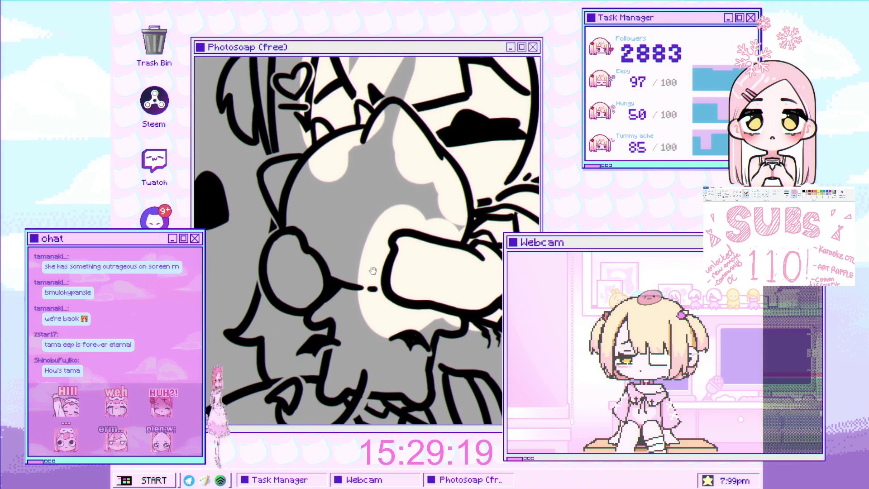
{"action": "scroll", "coordinate": [277, 262], "scroll_direction": "down", "scroll_amount": 5}
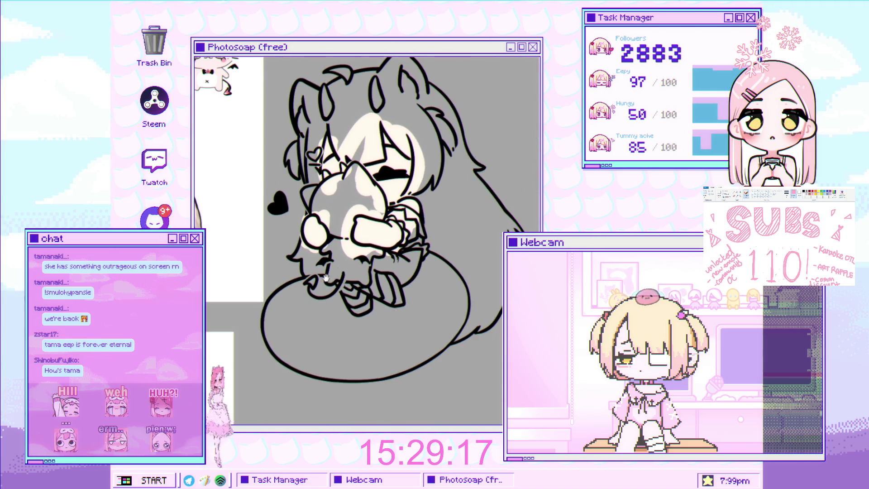
{"action": "scroll", "coordinate": [339, 238], "scroll_direction": "up", "scroll_amount": 3}
{"action": "scroll", "coordinate": [338, 238], "scroll_direction": "down", "scroll_amount": 3}
{"action": "scroll", "coordinate": [339, 218], "scroll_direction": "up", "scroll_amount": 5}
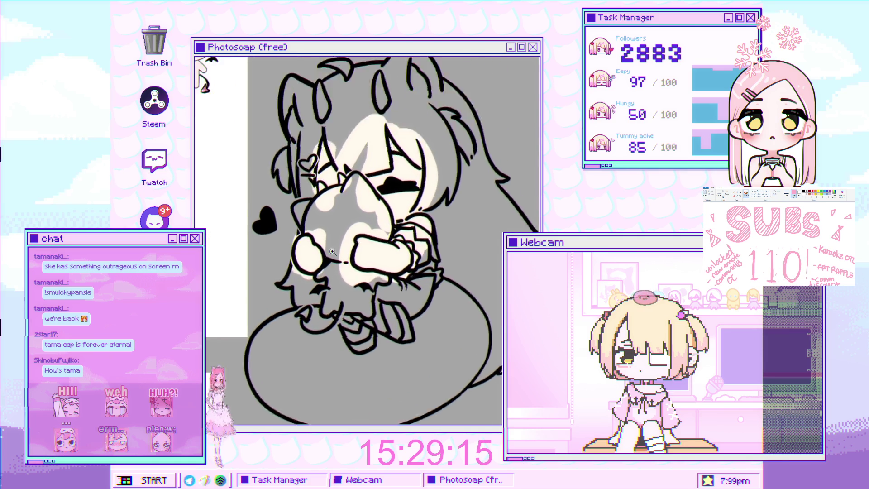
{"action": "scroll", "coordinate": [340, 218], "scroll_direction": "up", "scroll_amount": 2}
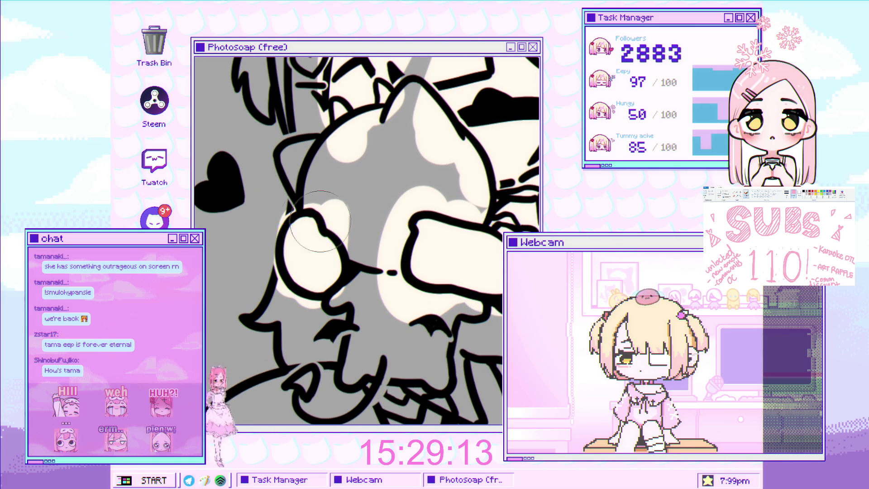
{"action": "scroll", "coordinate": [313, 219], "scroll_direction": "down", "scroll_amount": 5}
{"action": "scroll", "coordinate": [388, 235], "scroll_direction": "up", "scroll_amount": 2}
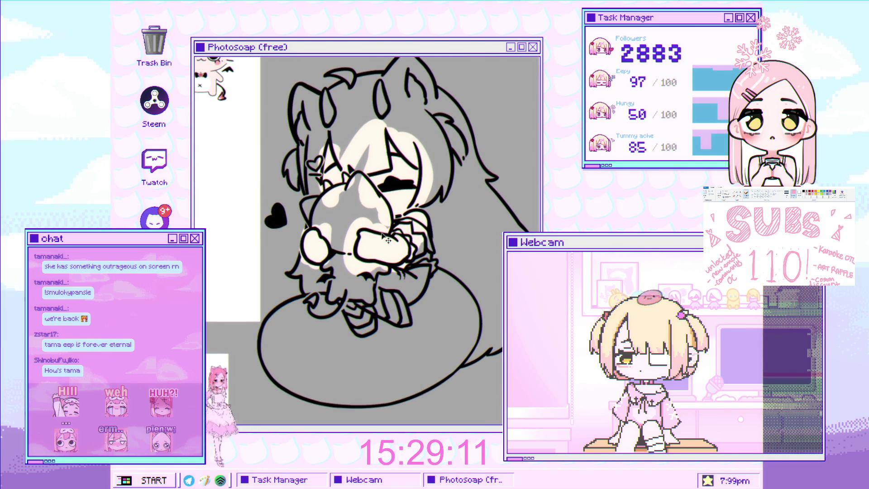
{"action": "scroll", "coordinate": [392, 245], "scroll_direction": "up", "scroll_amount": 1}
Fill cream under the face and along the lower right hands, then begin brown on the ear
{"action": "mouse_move", "coordinate": [371, 292]}
{"action": "left_mouse_down"}
{"action": "mouse_move", "coordinate": [346, 355]}
{"action": "mouse_move", "coordinate": [366, 303]}
{"action": "left_mouse_up"}
{"action": "left_click_drag", "start_coordinate": [390, 337], "coordinate": [429, 265]}
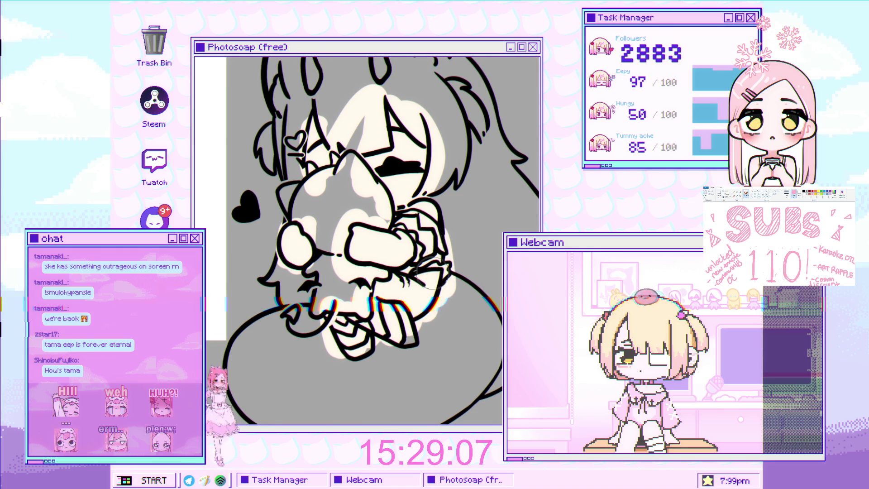
{"action": "scroll", "coordinate": [371, 271], "scroll_direction": "down", "scroll_amount": 3}
{"action": "scroll", "coordinate": [371, 271], "scroll_direction": "up", "scroll_amount": 2}
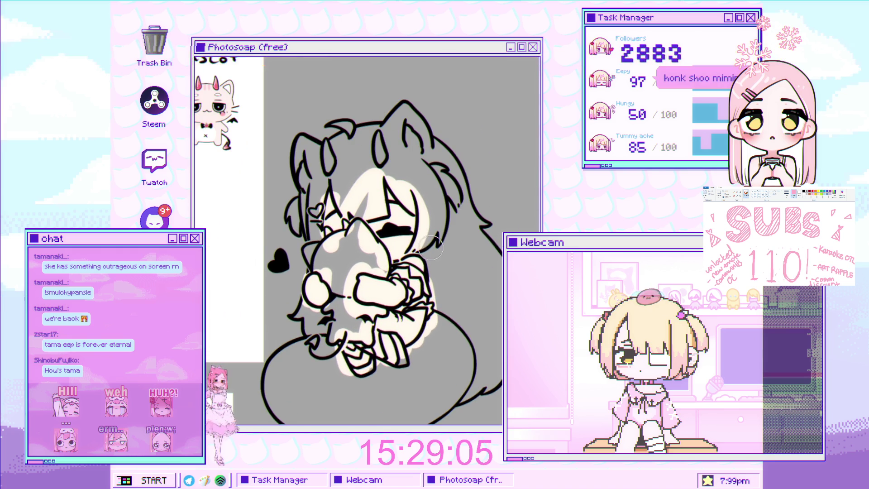
{"action": "scroll", "coordinate": [366, 240], "scroll_direction": "down", "scroll_amount": 3}
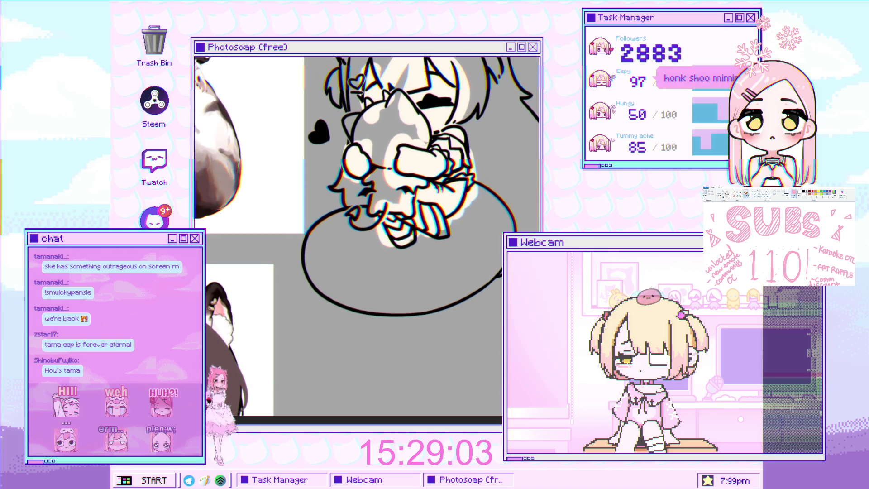
{"action": "scroll", "coordinate": [344, 209], "scroll_direction": "up", "scroll_amount": 2}
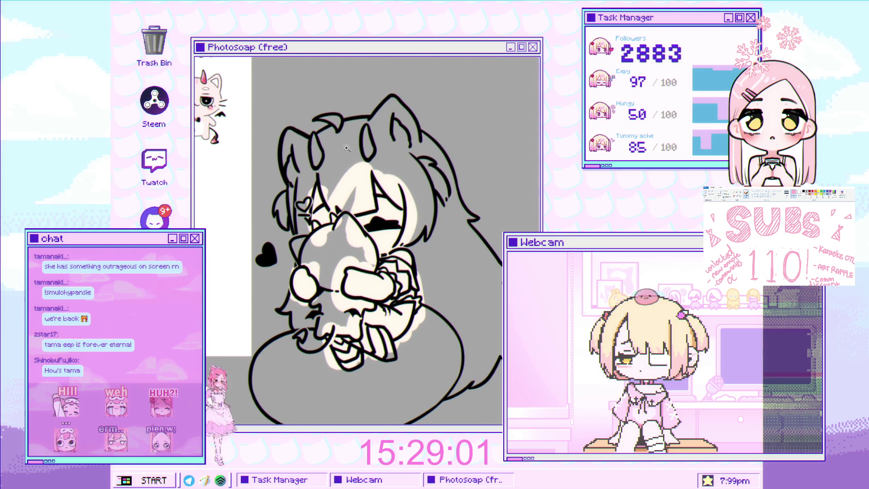
{"action": "scroll", "coordinate": [356, 214], "scroll_direction": "up", "scroll_amount": 3}
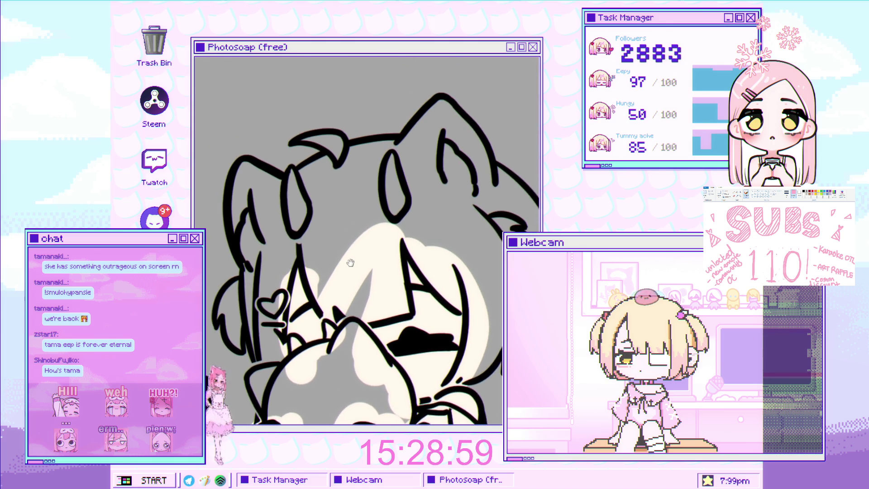
{"action": "scroll", "coordinate": [302, 194], "scroll_direction": "down", "scroll_amount": 3}
{"action": "scroll", "coordinate": [302, 195], "scroll_direction": "up", "scroll_amount": 3}
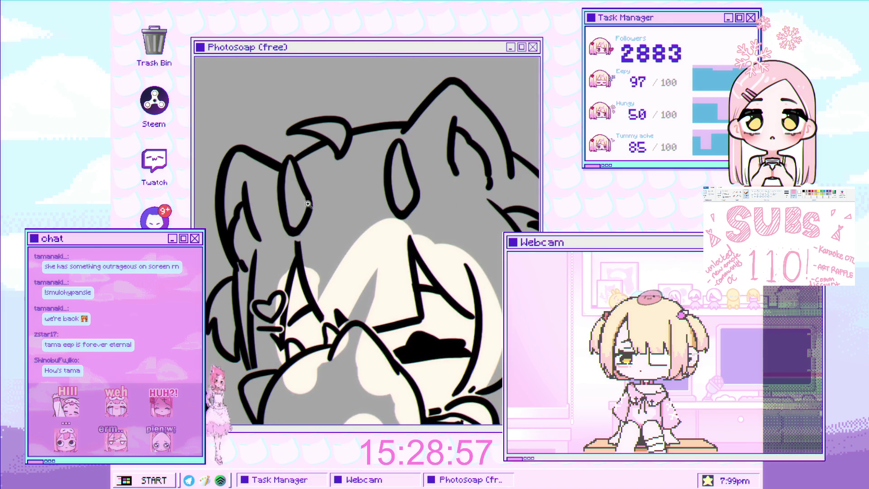
{"action": "left_click_drag", "start_coordinate": [310, 170], "coordinate": [252, 312]}
Fill the left cat ear and its tip brown, extending down the left side of the head
{"action": "mouse_move", "coordinate": [272, 217]}
{"action": "left_mouse_down"}
{"action": "mouse_move", "coordinate": [232, 194]}
{"action": "mouse_move", "coordinate": [236, 259]}
{"action": "mouse_move", "coordinate": [228, 163]}
{"action": "mouse_move", "coordinate": [281, 188]}
{"action": "mouse_move", "coordinate": [398, 127]}
{"action": "mouse_move", "coordinate": [441, 131]}
{"action": "mouse_move", "coordinate": [429, 125]}
{"action": "left_mouse_up"}
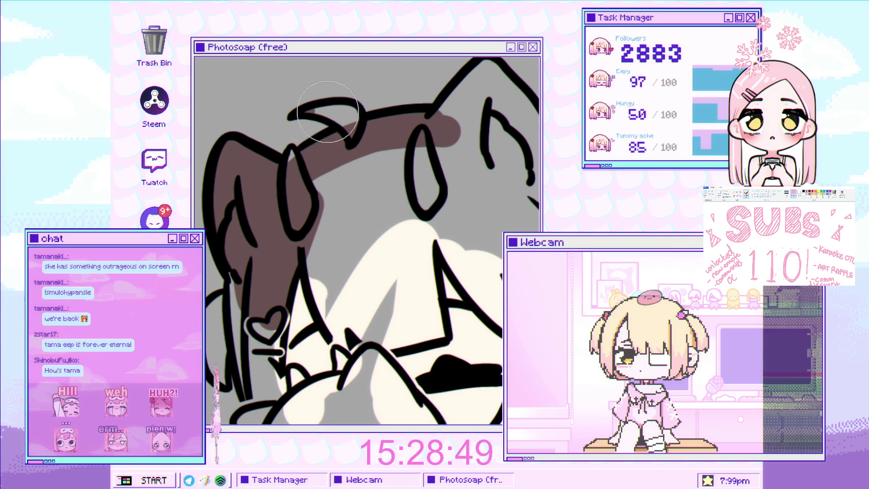
{"action": "left_click_drag", "start_coordinate": [353, 120], "coordinate": [335, 115]}
{"action": "mouse_move", "coordinate": [369, 149]}
{"action": "left_mouse_down"}
{"action": "mouse_move", "coordinate": [390, 104]}
{"action": "mouse_move", "coordinate": [441, 190]}
{"action": "mouse_move", "coordinate": [426, 159]}
{"action": "mouse_move", "coordinate": [290, 203]}
{"action": "mouse_move", "coordinate": [280, 228]}
{"action": "mouse_move", "coordinate": [215, 261]}
{"action": "left_mouse_up"}
{"action": "left_click_drag", "start_coordinate": [228, 315], "coordinate": [233, 320]}
{"action": "mouse_move", "coordinate": [282, 377]}
{"action": "left_mouse_down"}
{"action": "mouse_move", "coordinate": [300, 379]}
{"action": "mouse_move", "coordinate": [246, 254]}
{"action": "mouse_move", "coordinate": [285, 248]}
{"action": "mouse_move", "coordinate": [332, 309]}
{"action": "mouse_move", "coordinate": [304, 264]}
{"action": "left_mouse_up"}
{"action": "mouse_move", "coordinate": [252, 252]}
{"action": "left_mouse_down"}
{"action": "mouse_move", "coordinate": [289, 298]}
{"action": "mouse_move", "coordinate": [294, 227]}
{"action": "left_mouse_up"}
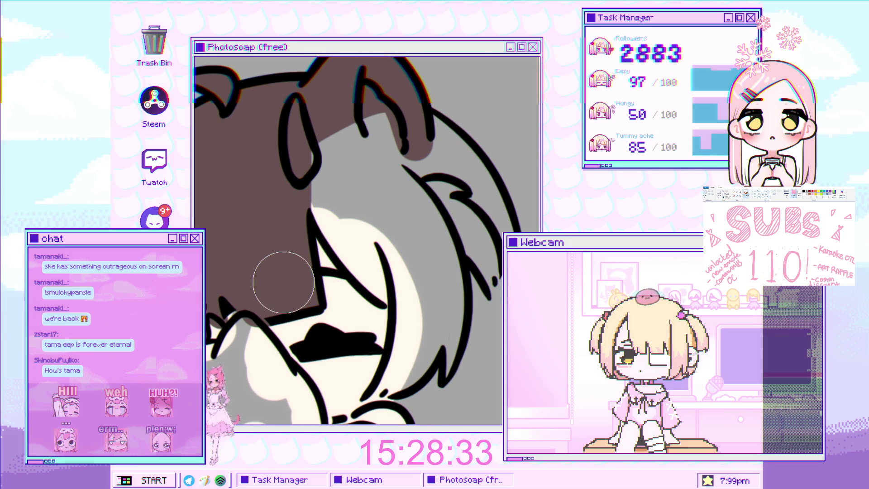
{"action": "left_click_drag", "start_coordinate": [284, 285], "coordinate": [234, 298]}
Paint the front hair brown down past the face and around the small heart
{"action": "mouse_move", "coordinate": [272, 181]}
{"action": "left_mouse_down"}
{"action": "mouse_move", "coordinate": [353, 321]}
{"action": "mouse_move", "coordinate": [335, 312]}
{"action": "mouse_move", "coordinate": [348, 317]}
{"action": "mouse_move", "coordinate": [316, 229]}
{"action": "mouse_move", "coordinate": [359, 163]}
{"action": "mouse_move", "coordinate": [381, 184]}
{"action": "mouse_move", "coordinate": [374, 155]}
{"action": "mouse_move", "coordinate": [427, 213]}
{"action": "mouse_move", "coordinate": [428, 335]}
{"action": "mouse_move", "coordinate": [384, 343]}
{"action": "mouse_move", "coordinate": [367, 80]}
{"action": "left_mouse_up"}
{"action": "left_click_drag", "start_coordinate": [392, 181], "coordinate": [379, 241]}
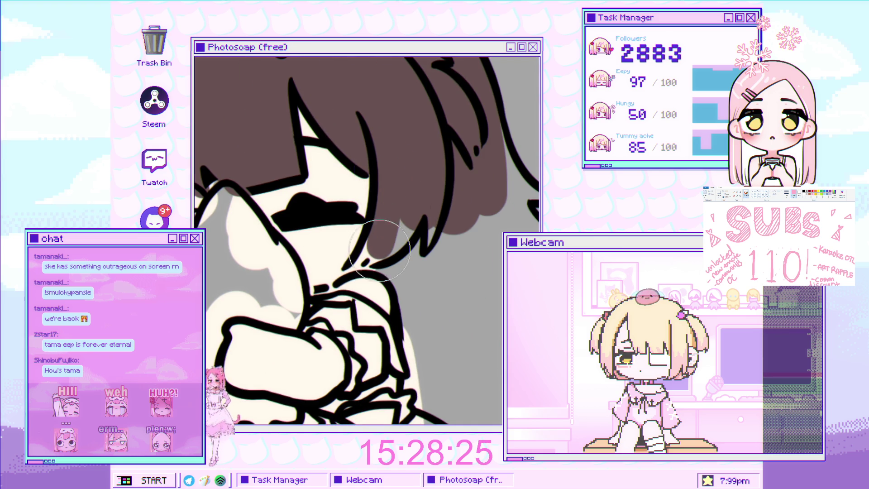
{"action": "left_click_drag", "start_coordinate": [386, 187], "coordinate": [371, 244]}
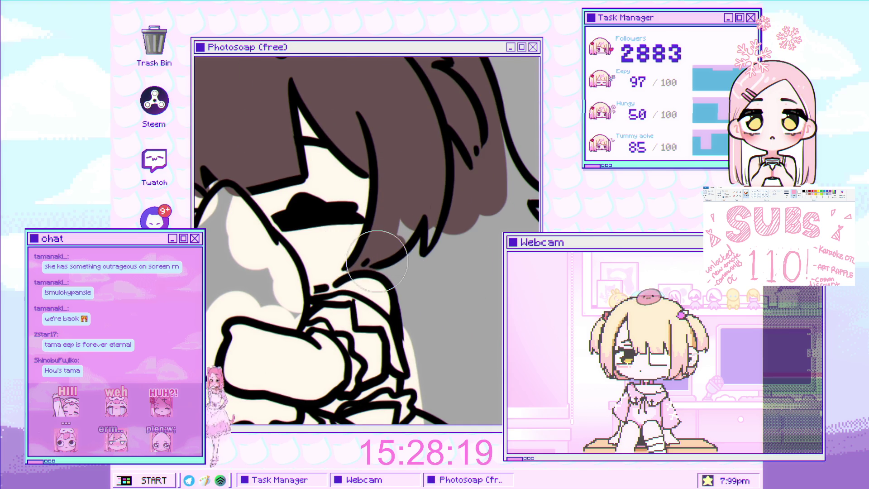
{"action": "mouse_move", "coordinate": [406, 220]}
{"action": "left_mouse_down"}
{"action": "mouse_move", "coordinate": [420, 253]}
{"action": "mouse_move", "coordinate": [396, 326]}
{"action": "left_mouse_up"}
{"action": "left_click_drag", "start_coordinate": [394, 310], "coordinate": [354, 317]}
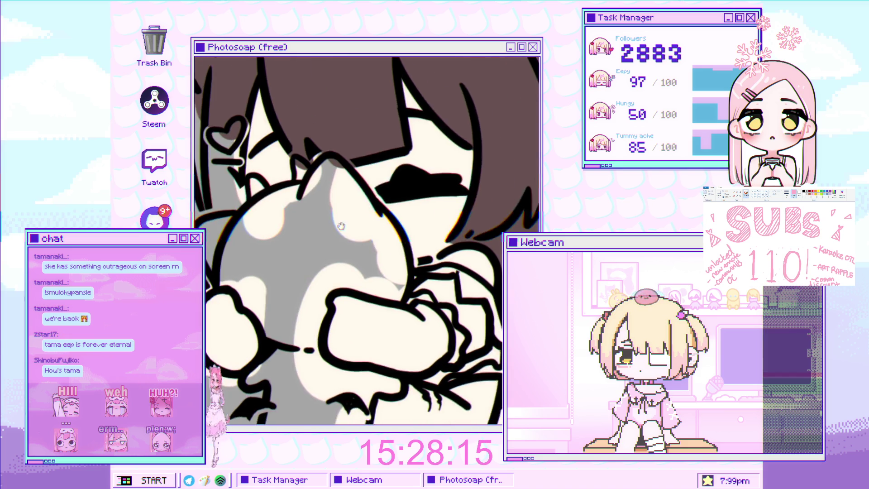
{"action": "mouse_move", "coordinate": [247, 181]}
{"action": "left_mouse_down"}
{"action": "mouse_move", "coordinate": [245, 208]}
{"action": "mouse_move", "coordinate": [212, 237]}
{"action": "mouse_move", "coordinate": [232, 199]}
{"action": "mouse_move", "coordinate": [256, 217]}
{"action": "mouse_move", "coordinate": [244, 173]}
{"action": "left_mouse_up"}
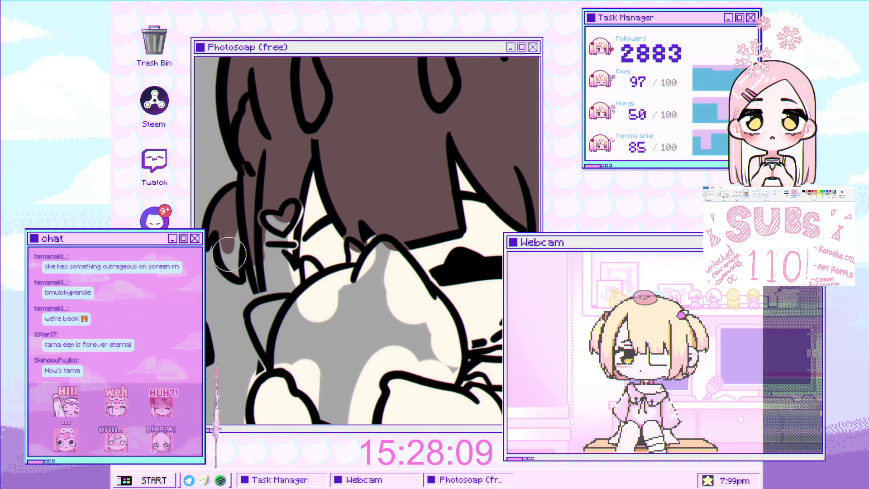
{"action": "left_click_drag", "start_coordinate": [236, 247], "coordinate": [268, 274]}
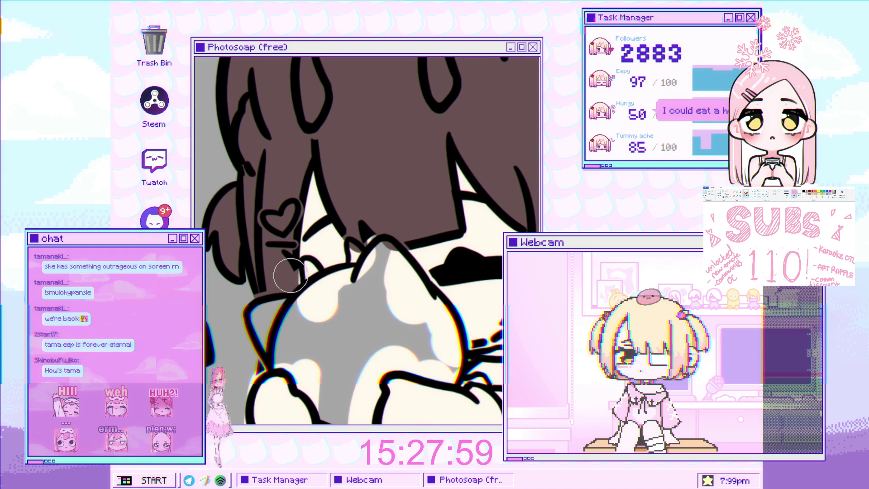
{"action": "left_click_drag", "start_coordinate": [317, 271], "coordinate": [320, 231]}
Brush brown into the small strand beside the plush and the grey gap along the hair edge
{"action": "scroll", "coordinate": [312, 229], "scroll_direction": "up", "scroll_amount": 5}
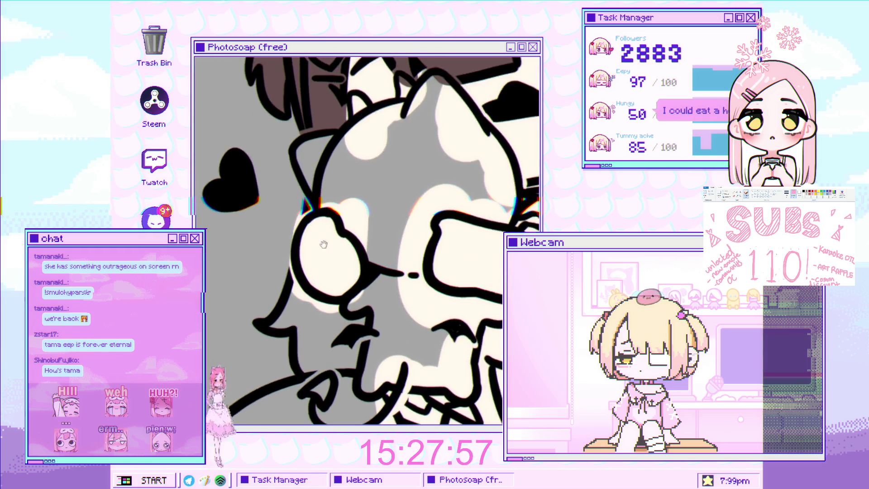
{"action": "scroll", "coordinate": [303, 218], "scroll_direction": "up", "scroll_amount": 3}
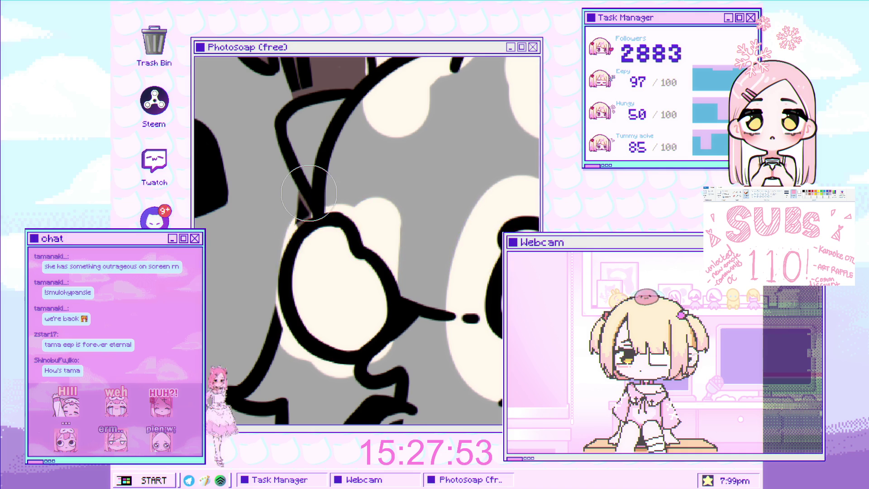
{"action": "scroll", "coordinate": [311, 207], "scroll_direction": "down", "scroll_amount": 3}
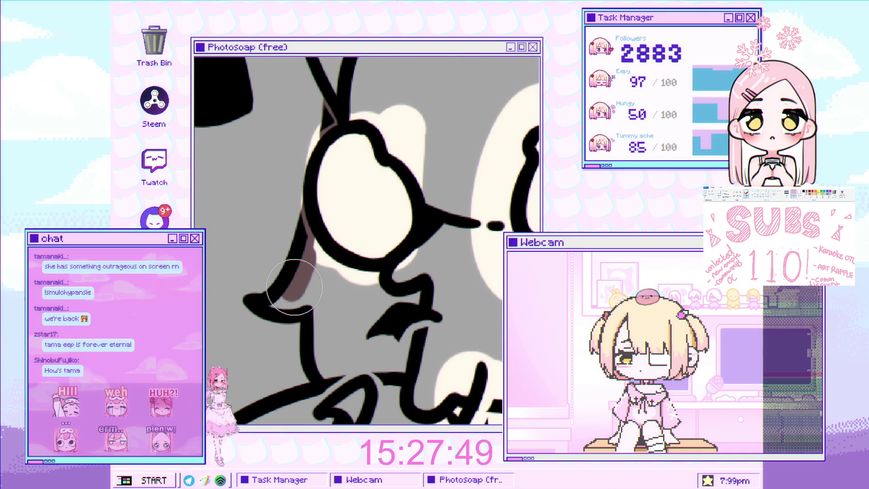
{"action": "left_click_drag", "start_coordinate": [280, 306], "coordinate": [315, 246]}
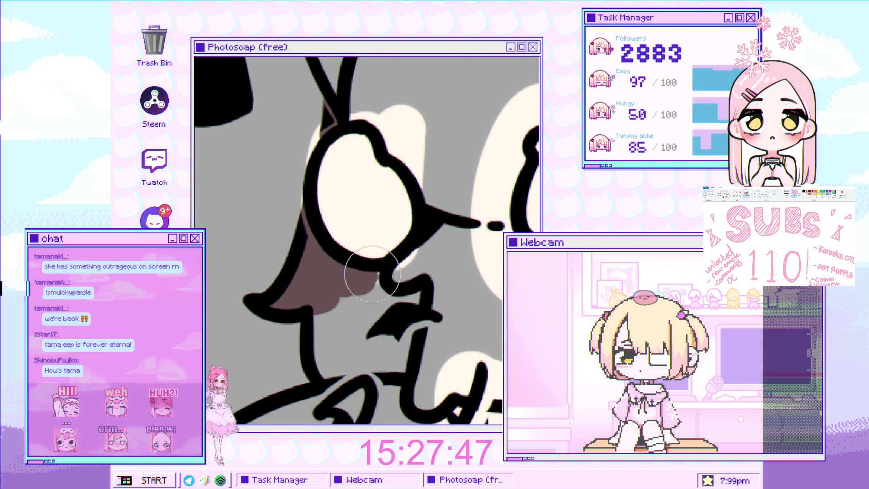
{"action": "left_click_drag", "start_coordinate": [392, 288], "coordinate": [389, 266]}
{"action": "mouse_move", "coordinate": [384, 312]}
{"action": "left_mouse_down"}
{"action": "mouse_move", "coordinate": [382, 328]}
{"action": "mouse_move", "coordinate": [322, 327]}
{"action": "mouse_move", "coordinate": [312, 301]}
{"action": "mouse_move", "coordinate": [349, 307]}
{"action": "left_mouse_up"}
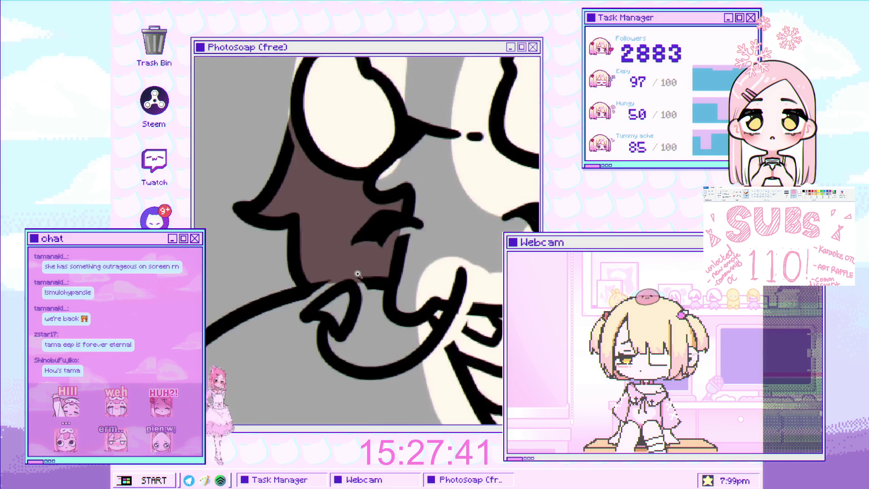
{"action": "scroll", "coordinate": [389, 289], "scroll_direction": "down", "scroll_amount": 5}
{"action": "scroll", "coordinate": [320, 191], "scroll_direction": "up", "scroll_amount": 6}
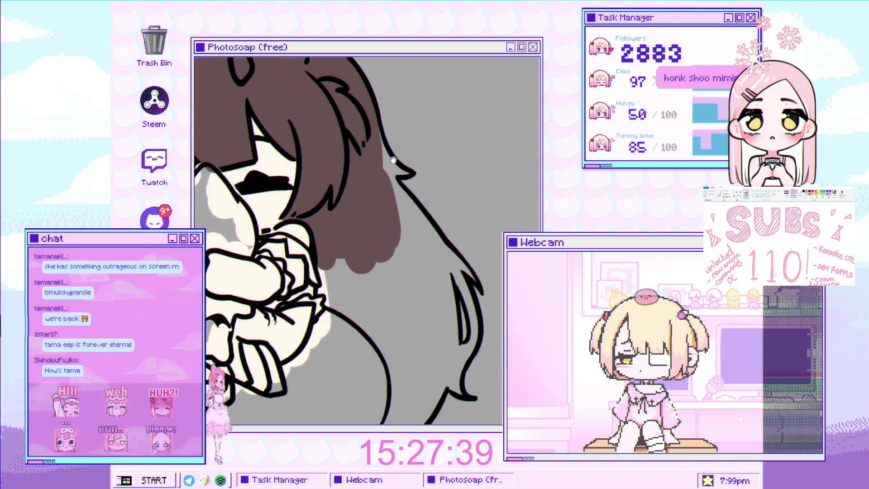
{"action": "left_click_drag", "start_coordinate": [338, 257], "coordinate": [349, 345]}
{"action": "scroll", "coordinate": [364, 359], "scroll_direction": "down", "scroll_amount": 3}
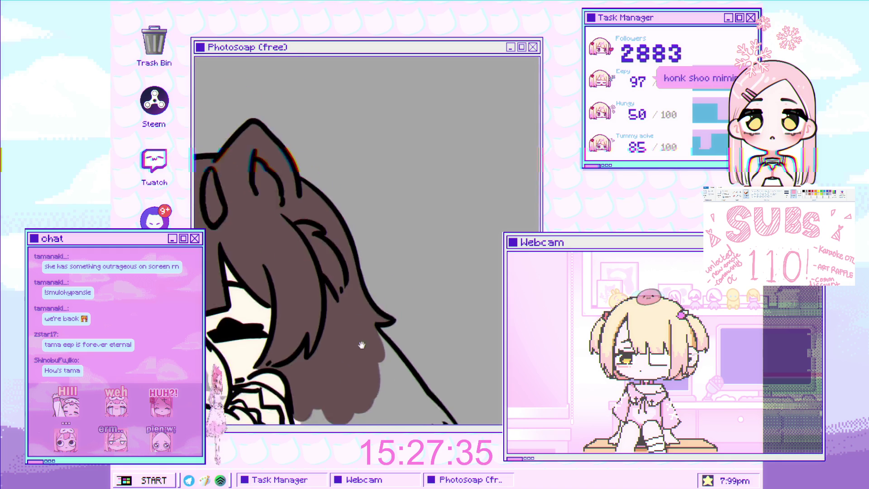
Paint brown down and along the back hair edge
{"action": "scroll", "coordinate": [365, 359], "scroll_direction": "up", "scroll_amount": 3}
{"action": "mouse_move", "coordinate": [228, 271]}
{"action": "left_mouse_down"}
{"action": "mouse_move", "coordinate": [236, 316]}
{"action": "mouse_move", "coordinate": [229, 316]}
{"action": "mouse_move", "coordinate": [276, 353]}
{"action": "mouse_move", "coordinate": [300, 276]}
{"action": "left_mouse_up"}
{"action": "left_click_drag", "start_coordinate": [264, 363], "coordinate": [281, 389]}
{"action": "mouse_move", "coordinate": [262, 194]}
{"action": "left_mouse_down"}
{"action": "mouse_move", "coordinate": [280, 253]}
{"action": "mouse_move", "coordinate": [336, 241]}
{"action": "mouse_move", "coordinate": [344, 289]}
{"action": "left_mouse_up"}
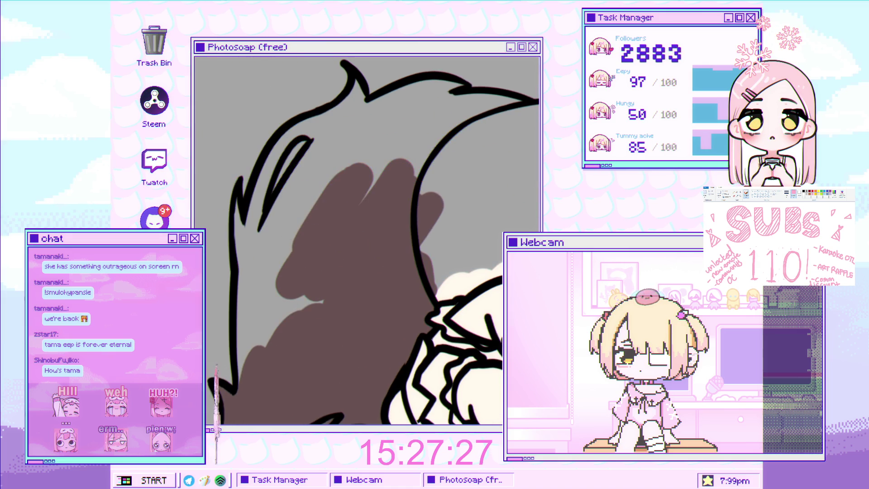
{"action": "left_click_drag", "start_coordinate": [280, 309], "coordinate": [262, 262]}
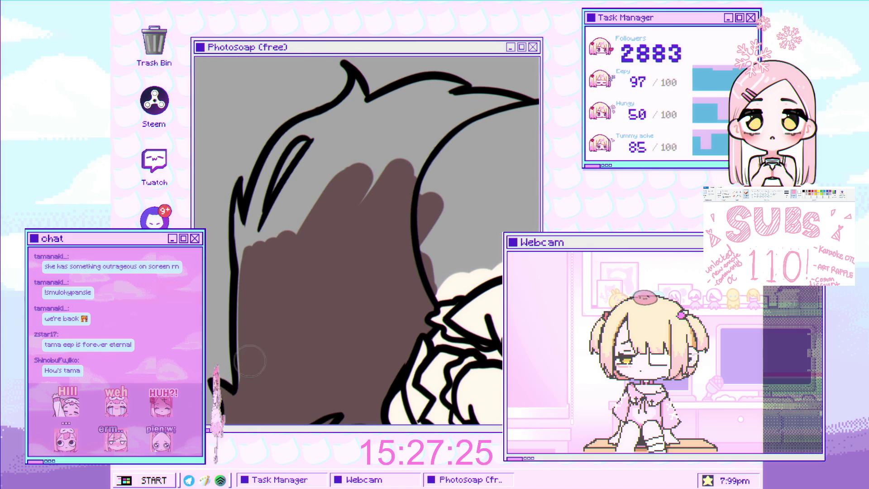
{"action": "mouse_move", "coordinate": [249, 301]}
{"action": "left_mouse_down"}
{"action": "mouse_move", "coordinate": [297, 310]}
{"action": "mouse_move", "coordinate": [281, 319]}
{"action": "mouse_move", "coordinate": [272, 344]}
{"action": "left_mouse_up"}
Fill the left hair edge and gaps between outlines up into the upper back hair with brown
{"action": "mouse_move", "coordinate": [278, 260]}
{"action": "left_mouse_down"}
{"action": "mouse_move", "coordinate": [289, 271]}
{"action": "mouse_move", "coordinate": [272, 347]}
{"action": "left_mouse_up"}
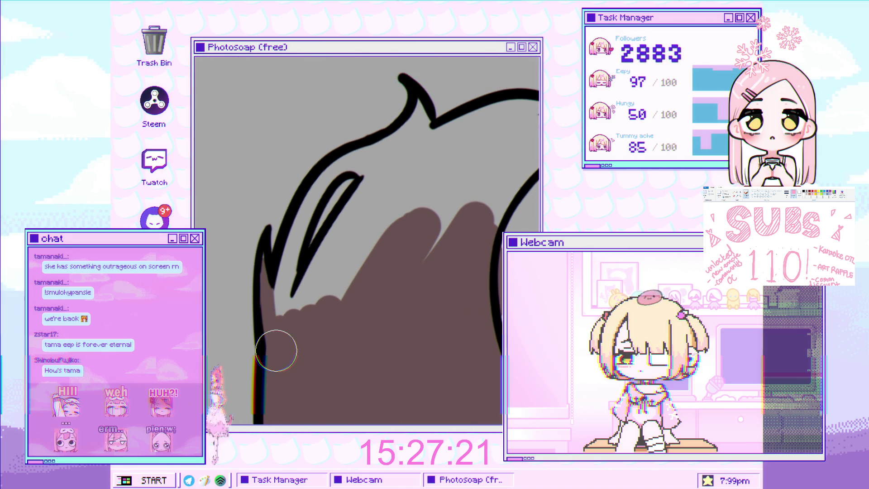
{"action": "mouse_move", "coordinate": [275, 305]}
{"action": "left_mouse_down"}
{"action": "mouse_move", "coordinate": [279, 271]}
{"action": "mouse_move", "coordinate": [285, 324]}
{"action": "mouse_move", "coordinate": [374, 189]}
{"action": "mouse_move", "coordinate": [322, 252]}
{"action": "mouse_move", "coordinate": [402, 209]}
{"action": "mouse_move", "coordinate": [367, 188]}
{"action": "left_mouse_up"}
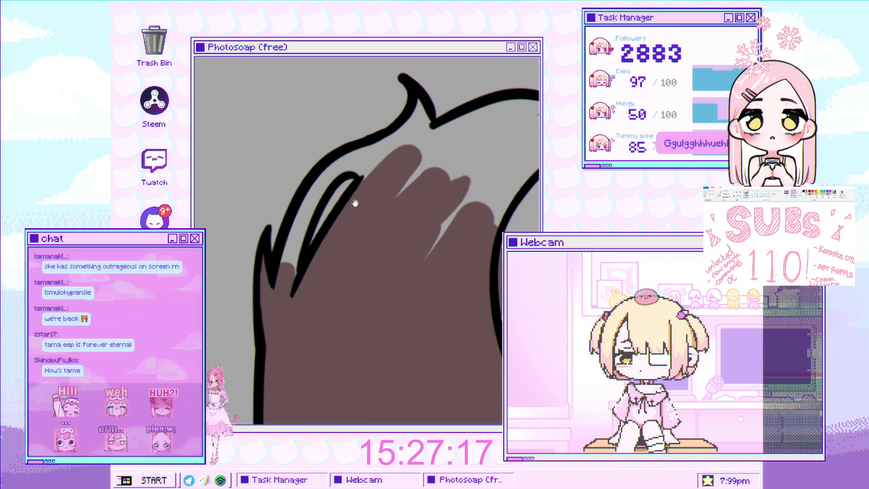
{"action": "scroll", "coordinate": [367, 188], "scroll_direction": "up", "scroll_amount": 3}
{"action": "mouse_move", "coordinate": [287, 310]}
{"action": "left_mouse_down"}
{"action": "mouse_move", "coordinate": [271, 319]}
{"action": "mouse_move", "coordinate": [306, 274]}
{"action": "mouse_move", "coordinate": [378, 226]}
{"action": "mouse_move", "coordinate": [359, 237]}
{"action": "mouse_move", "coordinate": [408, 178]}
{"action": "mouse_move", "coordinate": [382, 208]}
{"action": "left_mouse_up"}
{"action": "scroll", "coordinate": [383, 208], "scroll_direction": "up", "scroll_amount": 2}
{"action": "mouse_move", "coordinate": [295, 296]}
{"action": "left_mouse_down"}
{"action": "mouse_move", "coordinate": [321, 254]}
{"action": "mouse_move", "coordinate": [363, 224]}
{"action": "left_mouse_up"}
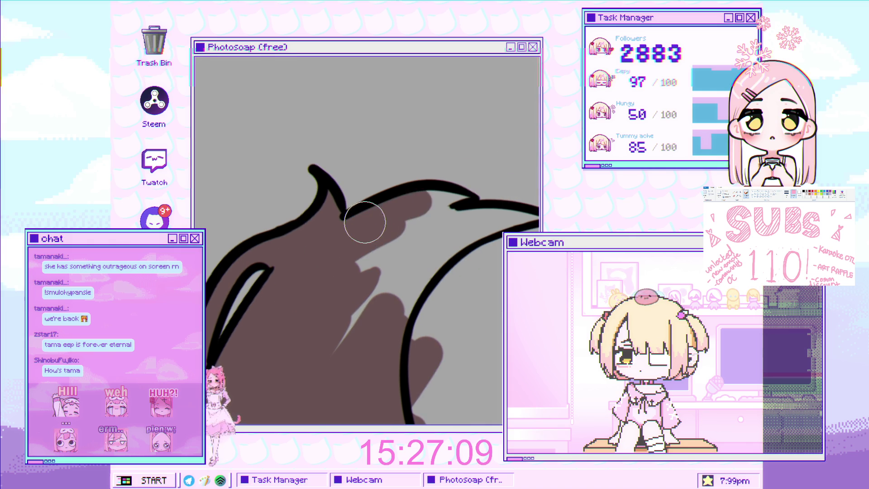